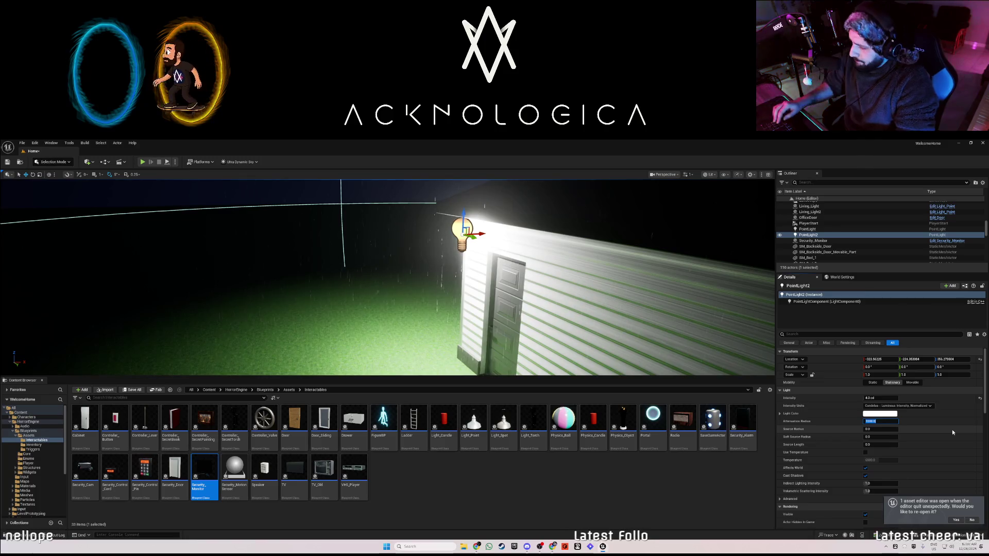
# Set the wall light's attenuation radius to 500
pyautogui.write('500')
pyautogui.press('Return')
pyautogui.moveTo(463, 283); pyautogui.dragTo(373, 298)
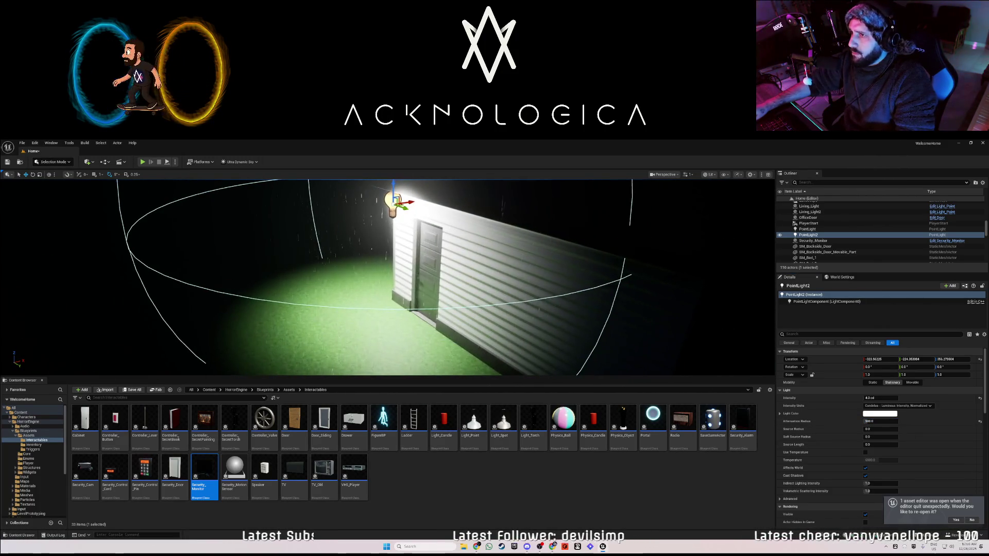
# Tint the light a dimmer warm peach (Value 0.589) and Alt-drag a copy along the wall
pyautogui.click(874, 415)
pyautogui.moveTo(795, 425); pyautogui.dragTo(783, 423)
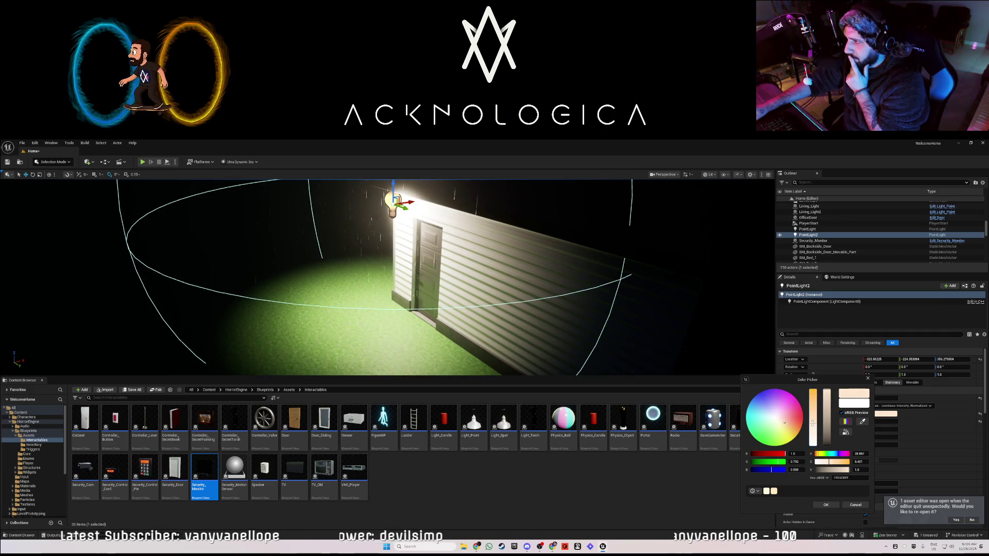
pyautogui.click(829, 415)
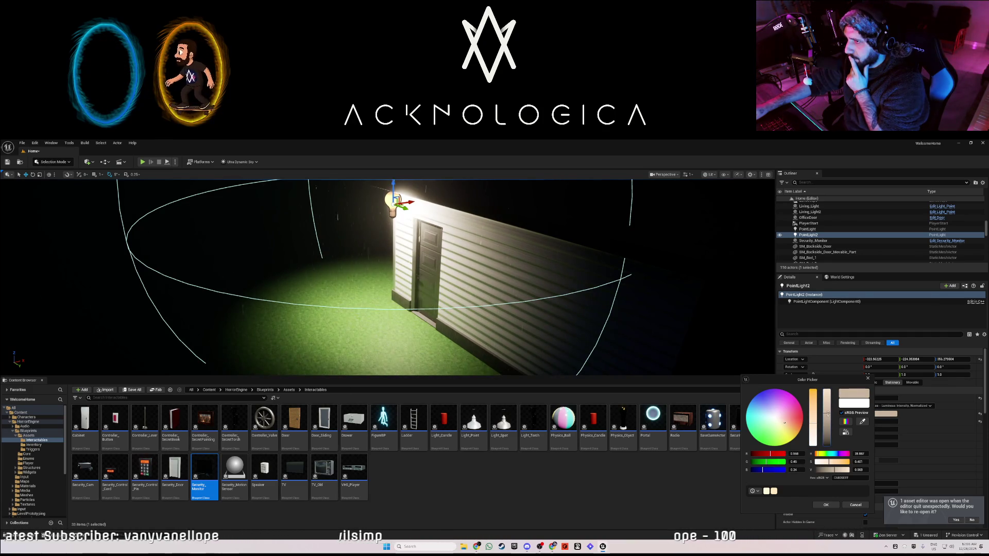
pyautogui.click(826, 505)
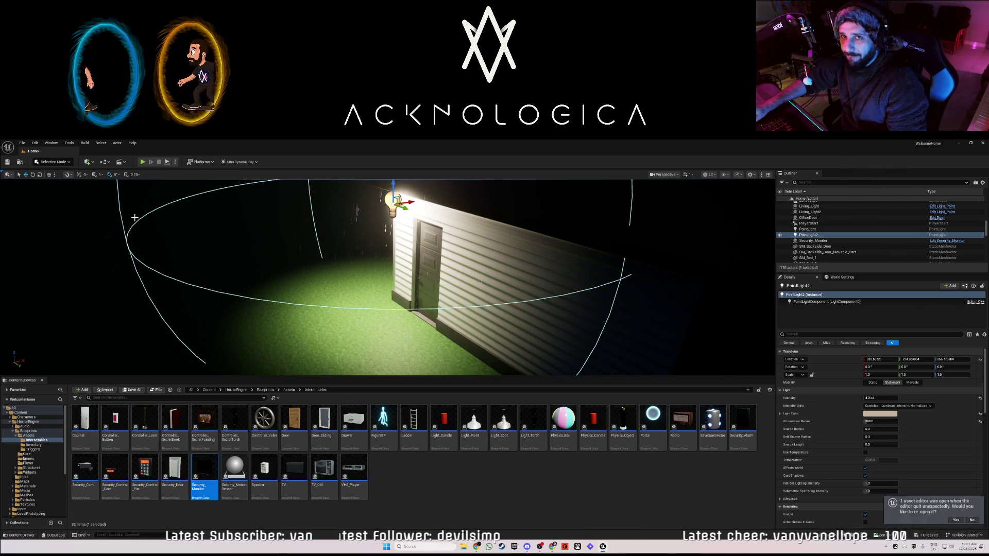
pyautogui.moveTo(230, 257); pyautogui.dragTo(155, 258)
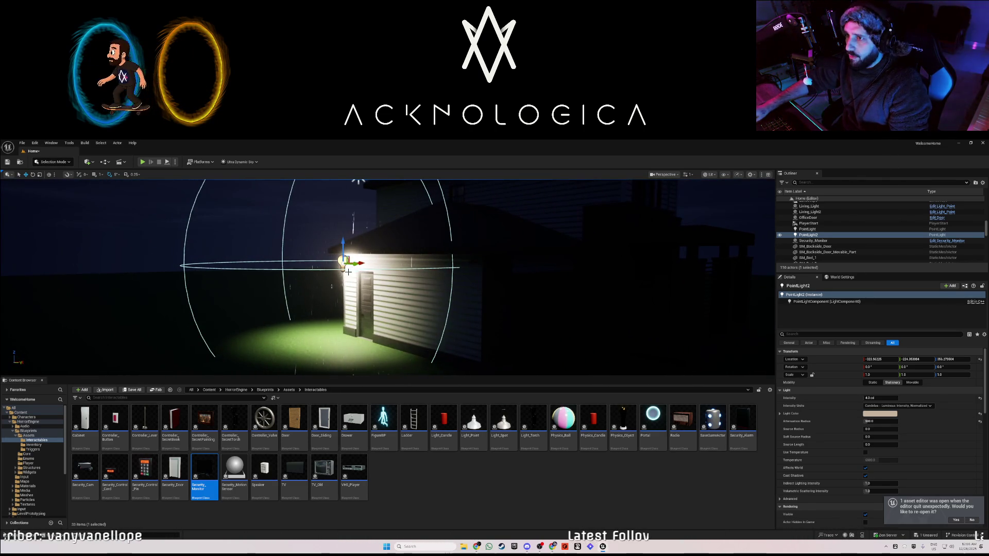
pyautogui.moveTo(354, 265)
pyautogui.keyDown('alt'); pyautogui.mouseDown()
pyautogui.moveTo(651, 285)
pyautogui.moveTo(640, 269)
pyautogui.moveTo(690, 265)
pyautogui.moveTo(655, 271)
pyautogui.mouseUp(); pyautogui.keyUp('alt')
# Move PointLight3 to the slatted fence, then try a PointLight4 copy by the garage and delete it
pyautogui.press('f')
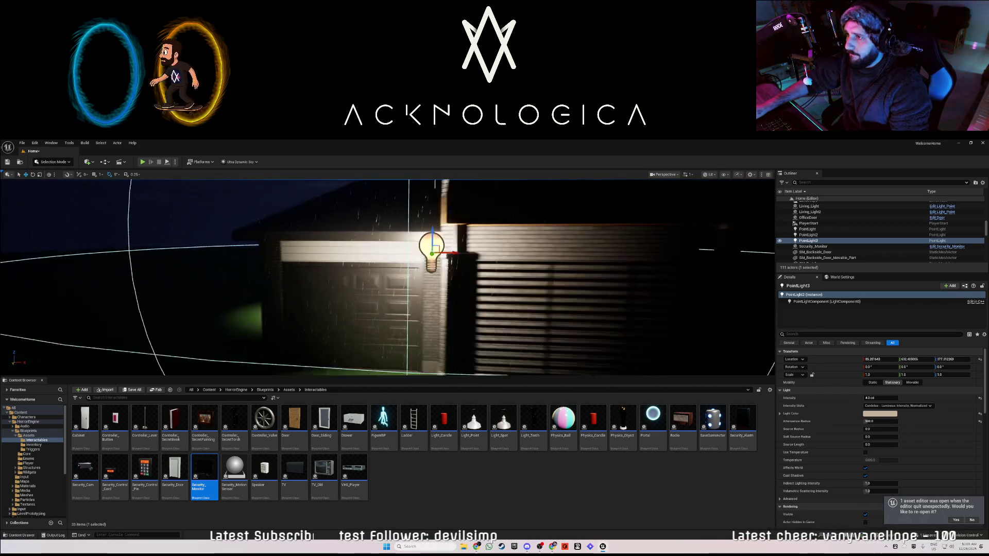
pyautogui.moveTo(455, 258)
pyautogui.mouseDown()
pyautogui.moveTo(520, 246)
pyautogui.moveTo(578, 252)
pyautogui.moveTo(437, 207)
pyautogui.moveTo(463, 206)
pyautogui.moveTo(402, 206)
pyautogui.moveTo(428, 206)
pyautogui.moveTo(583, 276)
pyautogui.mouseUp()
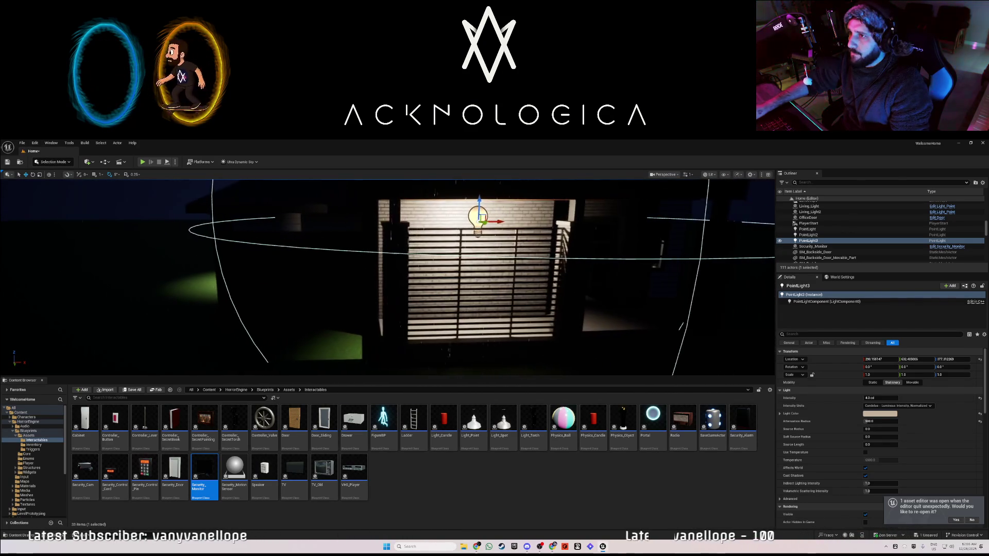
pyautogui.moveTo(498, 220)
pyautogui.keyDown('alt'); pyautogui.mouseDown()
pyautogui.moveTo(321, 234)
pyautogui.moveTo(301, 220)
pyautogui.moveTo(336, 215)
pyautogui.mouseUp(); pyautogui.keyUp('alt')
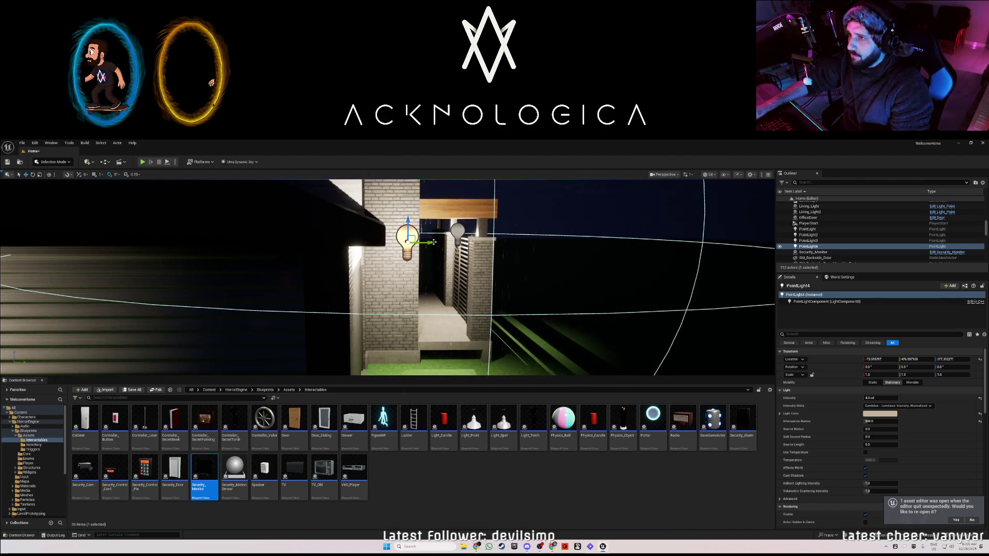
pyautogui.moveTo(431, 241)
pyautogui.mouseDown()
pyautogui.moveTo(425, 198)
pyautogui.moveTo(490, 196)
pyautogui.moveTo(453, 222)
pyautogui.moveTo(474, 262)
pyautogui.moveTo(473, 243)
pyautogui.moveTo(462, 268)
pyautogui.moveTo(423, 285)
pyautogui.moveTo(450, 278)
pyautogui.mouseUp()
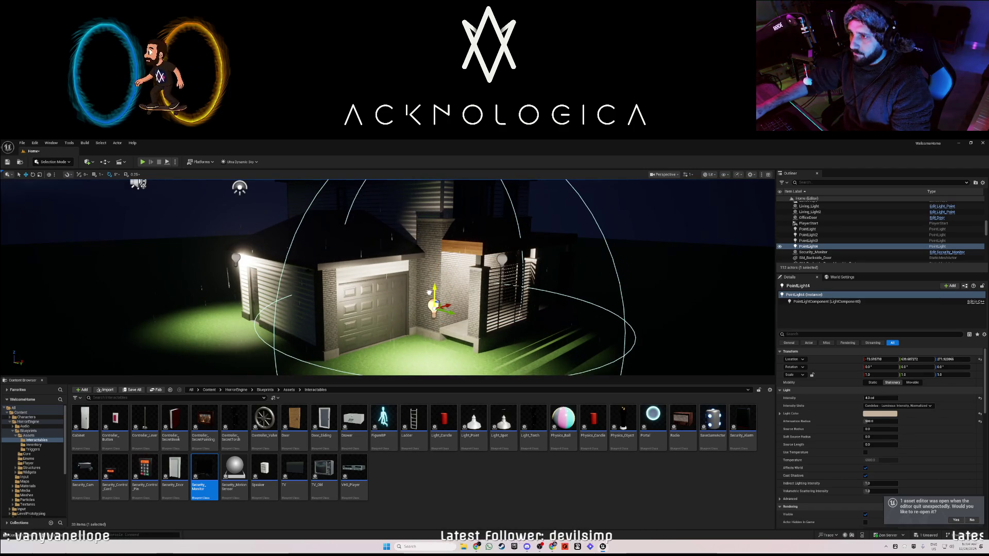
pyautogui.moveTo(426, 318); pyautogui.dragTo(425, 334)
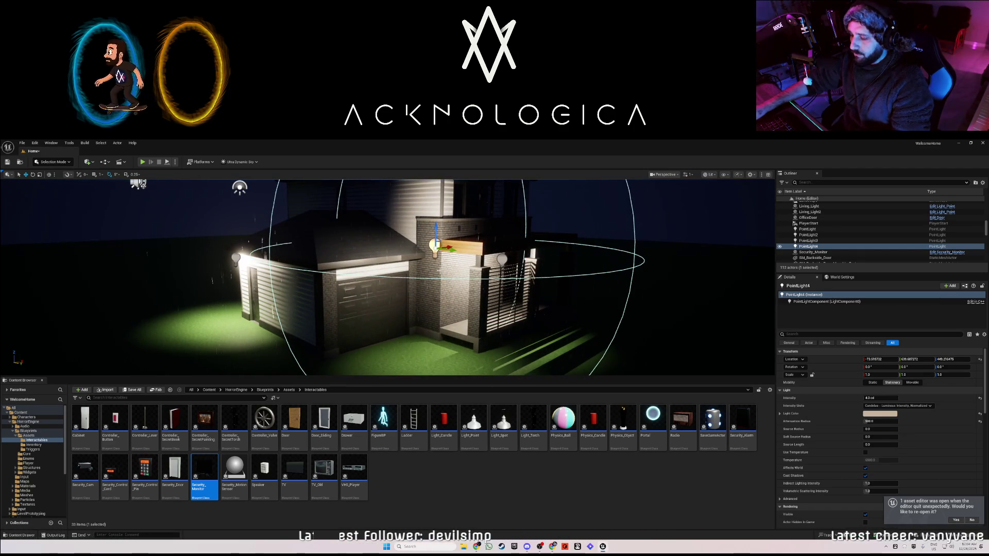
pyautogui.press('Delete')
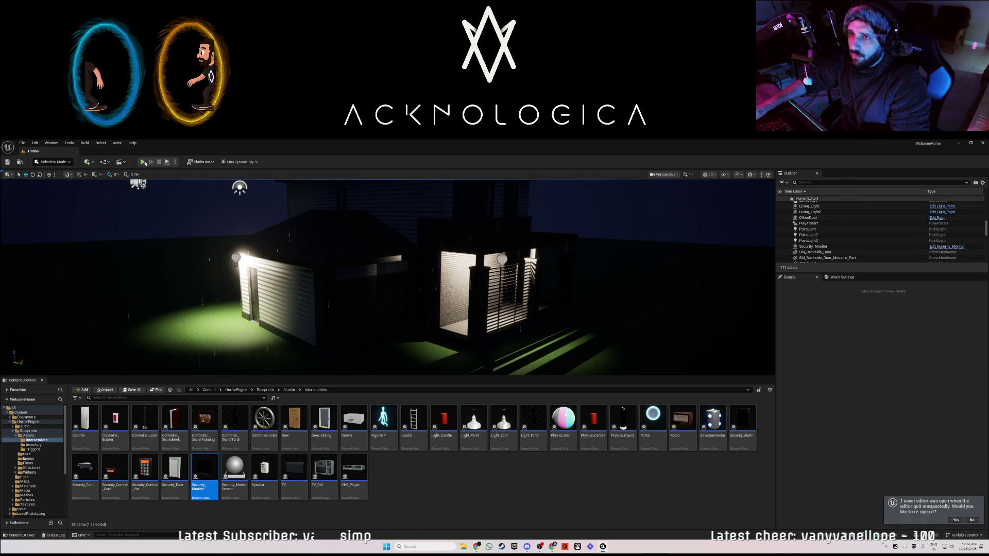
pyautogui.hotkey('alt', 'p')
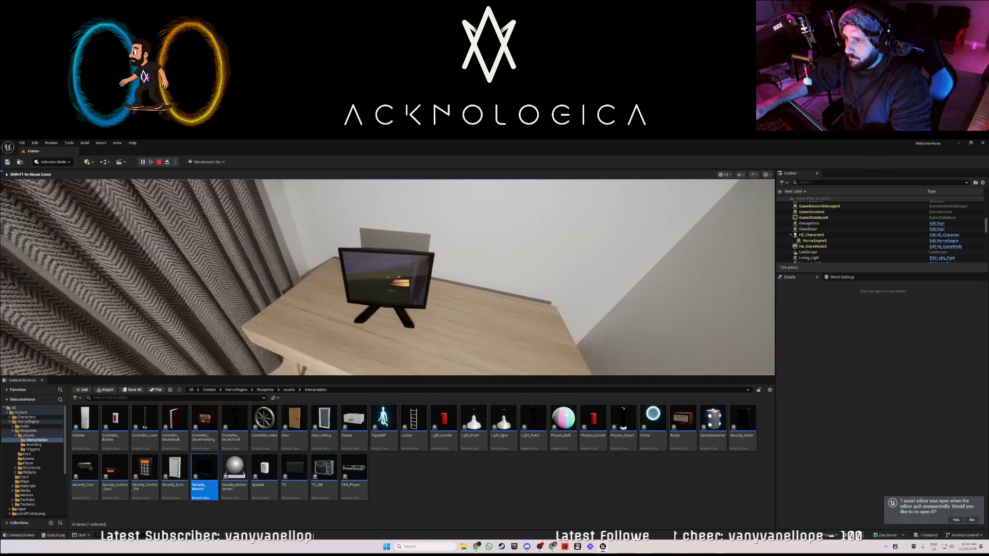
pyautogui.press('w')
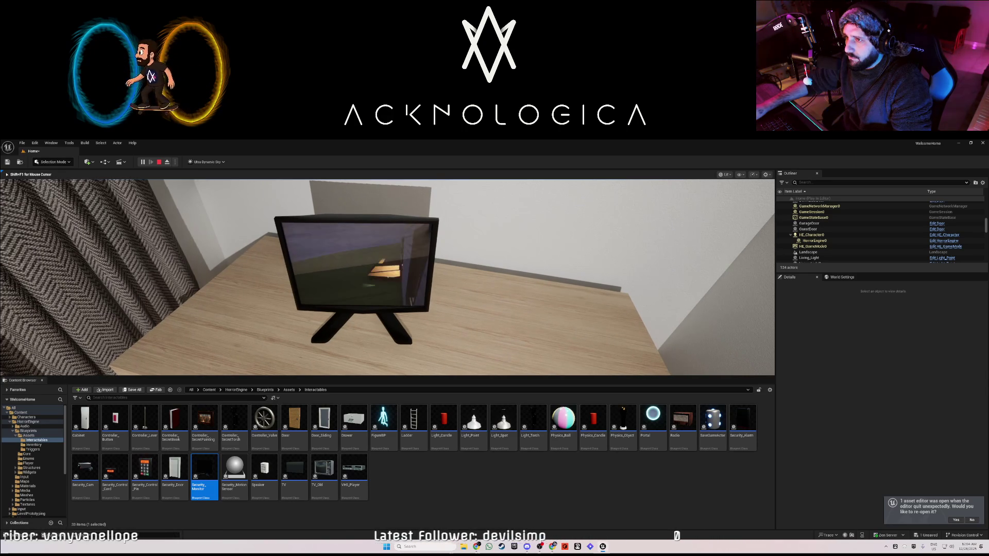
pyautogui.press('Escape')
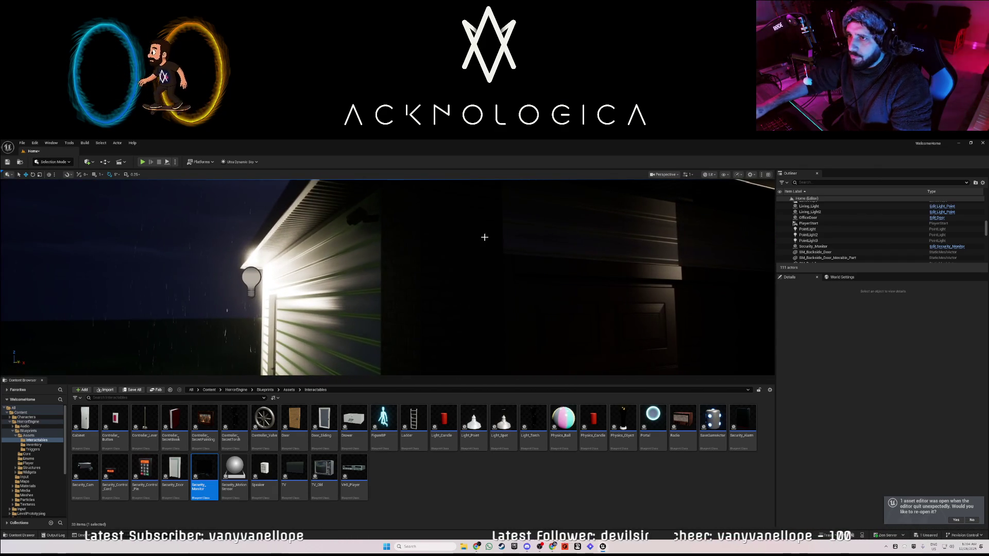
# Shift the back-door security camera BackDoorCam2 slightly to the left
pyautogui.click(369, 219)
pyautogui.moveTo(382, 218); pyautogui.dragTo(367, 218)
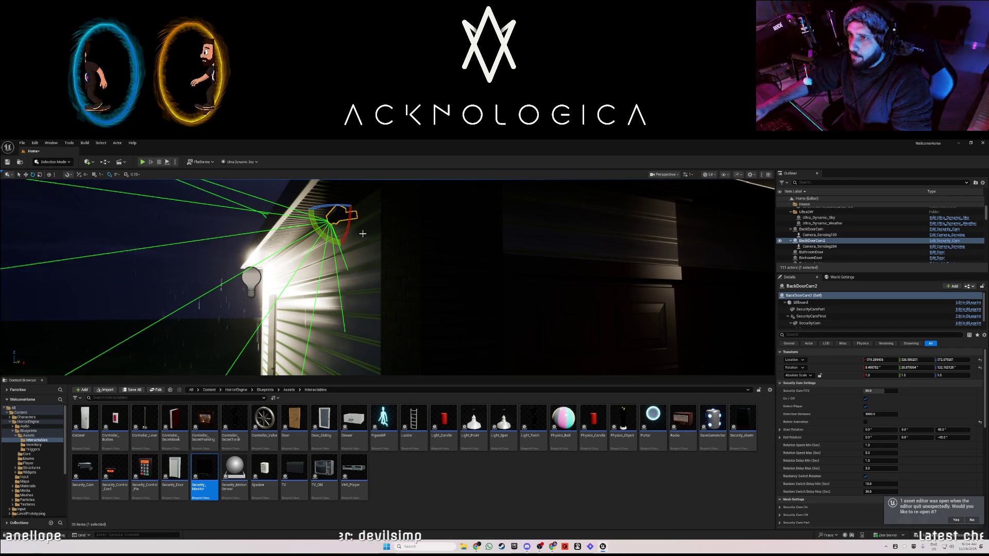
pyautogui.moveTo(277, 252)
pyautogui.mouseDown()
pyautogui.moveTo(366, 253)
pyautogui.moveTo(266, 263)
pyautogui.moveTo(333, 268)
pyautogui.moveTo(319, 258)
pyautogui.mouseUp()
# Nudge the porch light PointLight3 slightly along its Y axis, then look through the interior rooms
pyautogui.click(335, 262)
pyautogui.moveTo(337, 221)
pyautogui.mouseDown()
pyautogui.moveTo(354, 221)
pyautogui.moveTo(360, 241)
pyautogui.moveTo(342, 238)
pyautogui.moveTo(403, 274)
pyautogui.mouseUp()
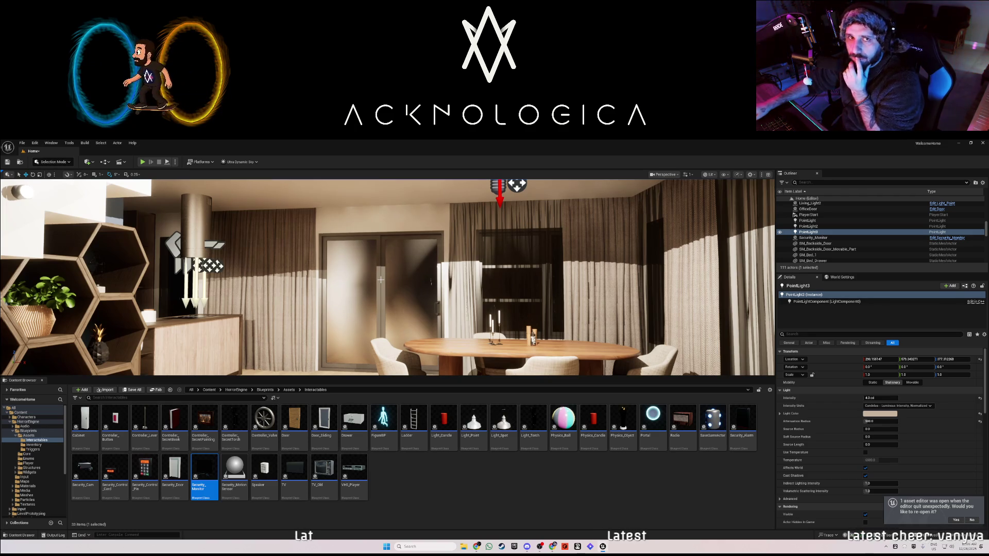
pyautogui.moveTo(404, 310); pyautogui.dragTo(296, 303)
pyautogui.moveTo(475, 302); pyautogui.dragTo(475, 302)
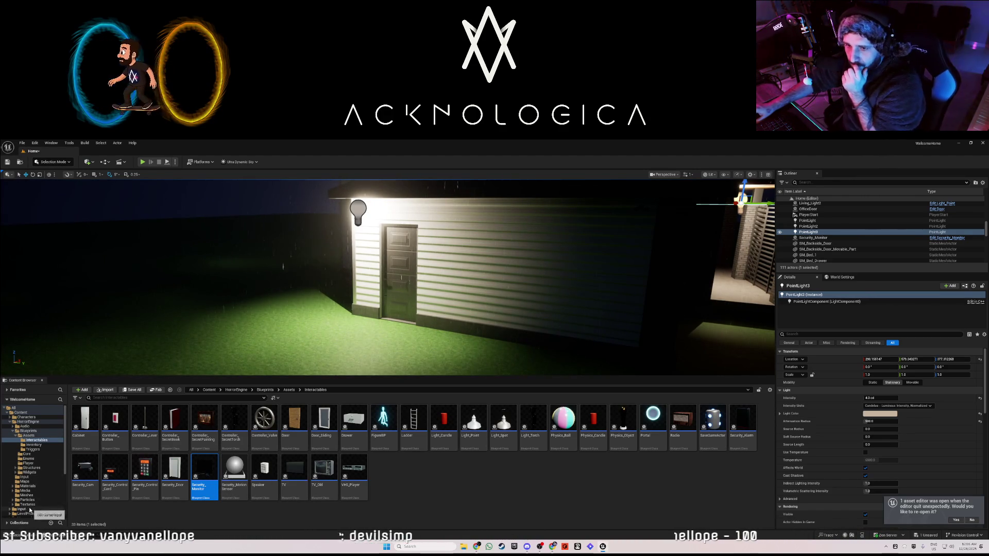
# Place BP_Maynard from the Content/Maynard folder beside the side door, rotated -45 degrees on Z
pyautogui.scroll(-3, 33, 487)
pyautogui.click(25, 482)
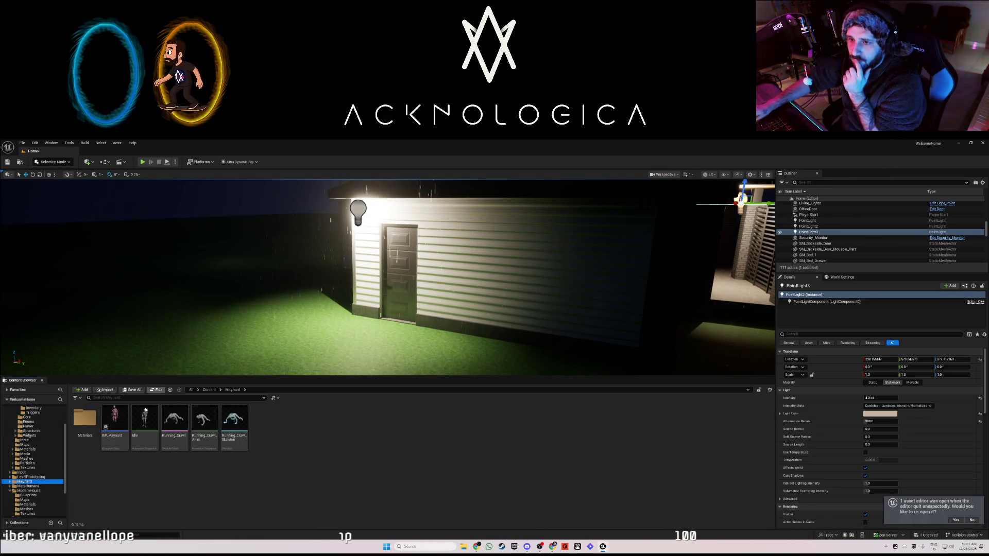
pyautogui.moveTo(123, 421)
pyautogui.mouseDown()
pyautogui.moveTo(258, 382)
pyautogui.moveTo(376, 332)
pyautogui.moveTo(377, 319)
pyautogui.mouseUp()
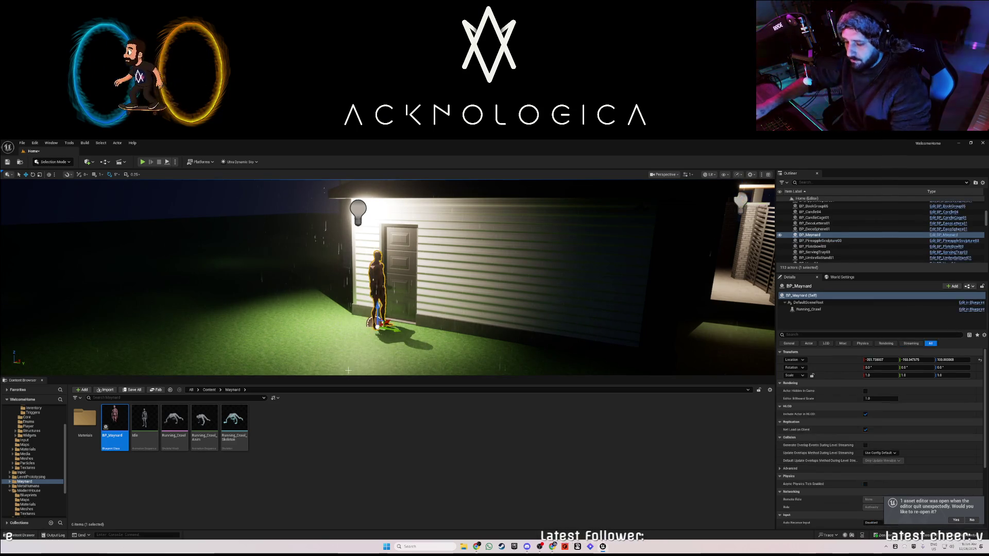
pyautogui.moveTo(357, 361)
pyautogui.mouseDown()
pyautogui.moveTo(335, 347)
pyautogui.moveTo(392, 313)
pyautogui.moveTo(334, 309)
pyautogui.moveTo(330, 245)
pyautogui.mouseUp()
pyautogui.press('e')
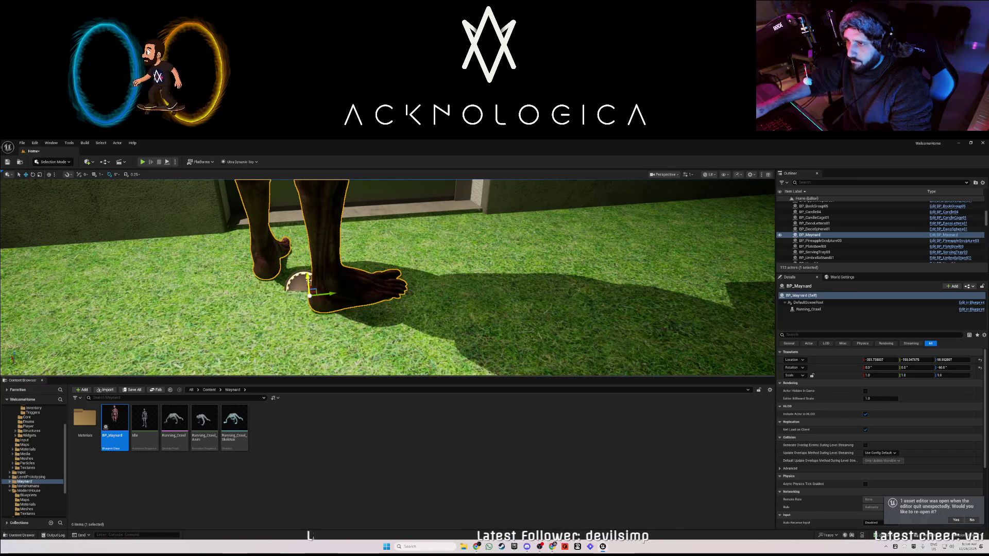
pyautogui.scroll(-10, 353, 326)
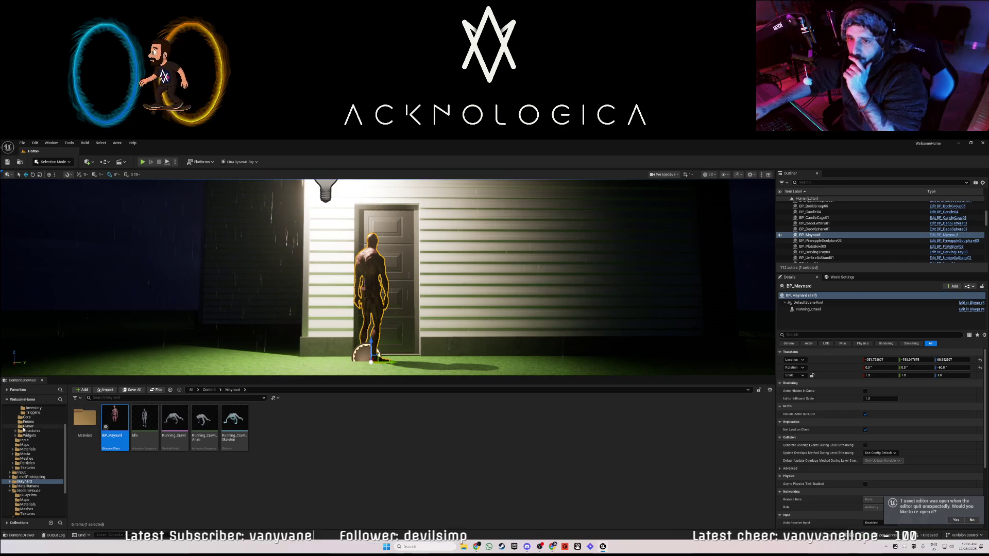
pyautogui.scroll(3, 36, 434)
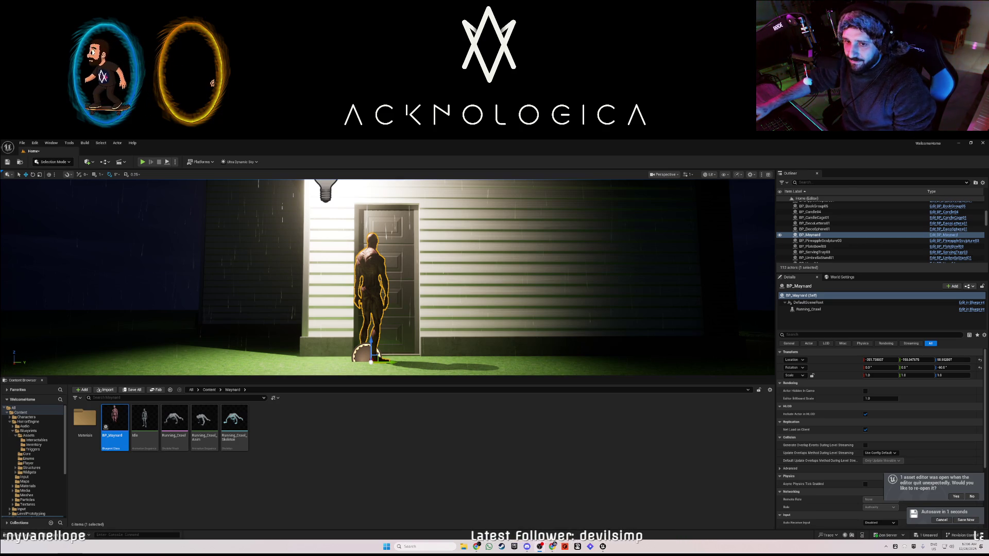
# Set Maynard's skeletal mesh to Running_Crawl and its animation to play to Running_Crawl_Anim
pyautogui.moveTo(277, 331); pyautogui.dragTo(279, 268)
pyautogui.press('f')
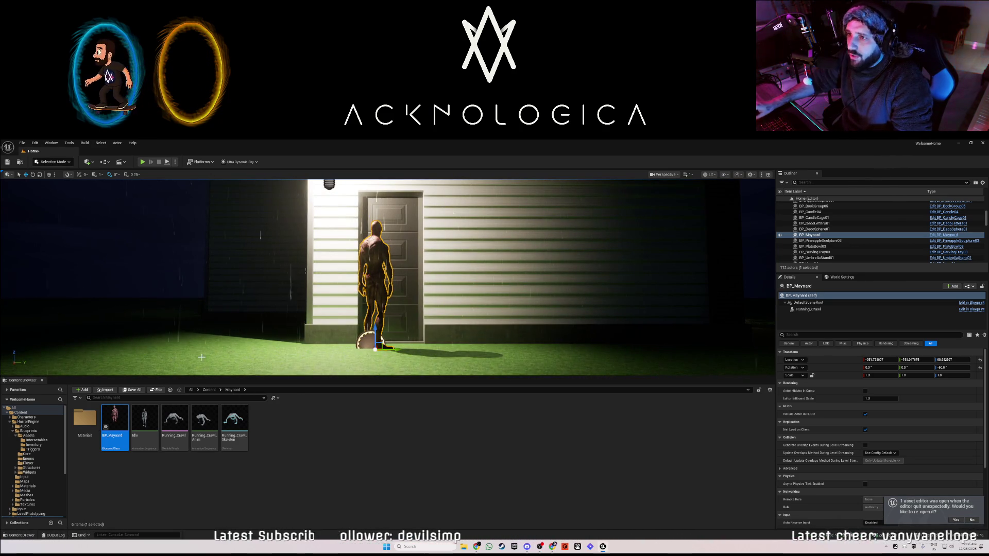
pyautogui.moveTo(170, 422)
pyautogui.mouseDown()
pyautogui.moveTo(298, 433)
pyautogui.moveTo(284, 440)
pyautogui.mouseUp()
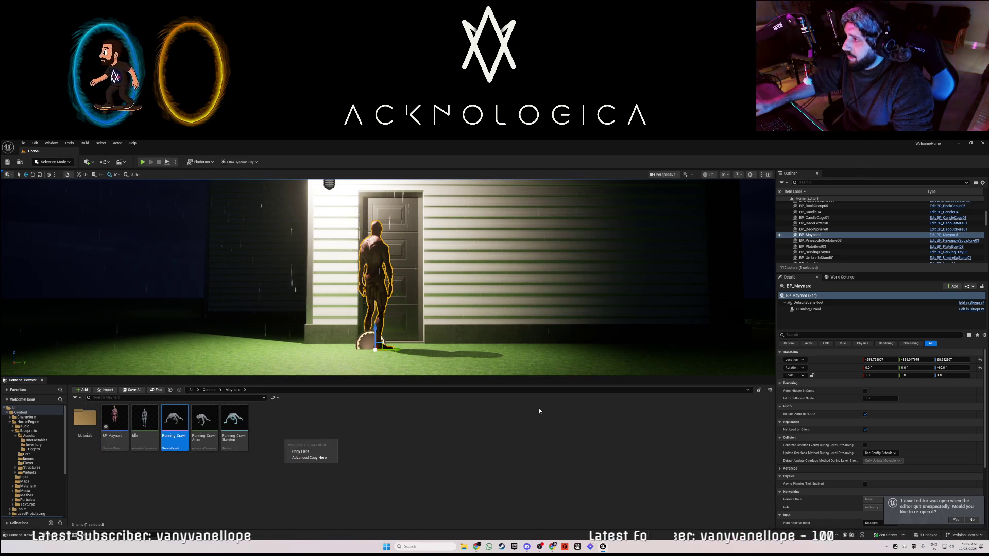
pyautogui.click(808, 309)
pyautogui.moveTo(177, 420)
pyautogui.mouseDown()
pyautogui.moveTo(855, 412)
pyautogui.moveTo(866, 467)
pyautogui.moveTo(386, 440)
pyautogui.mouseUp()
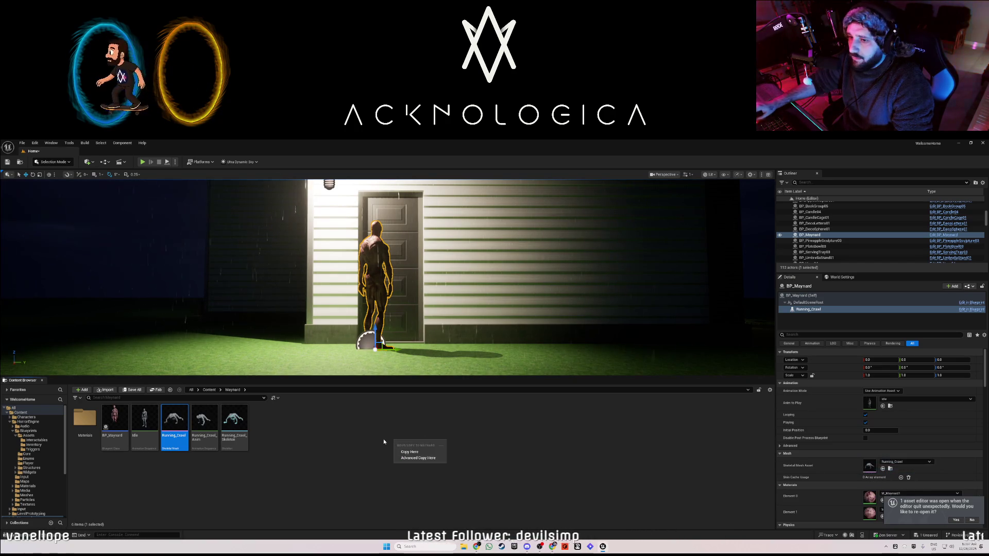
pyautogui.press('Down')
pyautogui.click(210, 427)
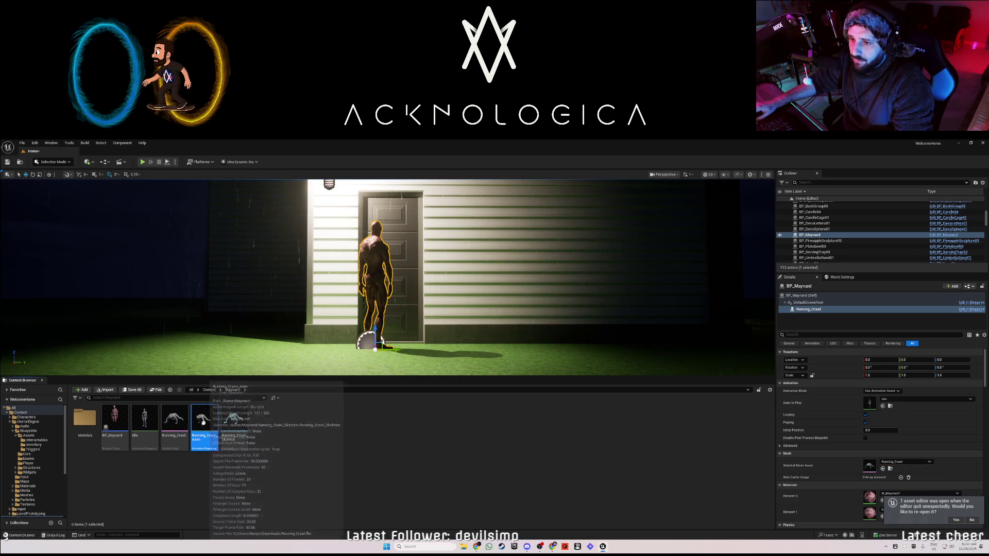
pyautogui.click(883, 406)
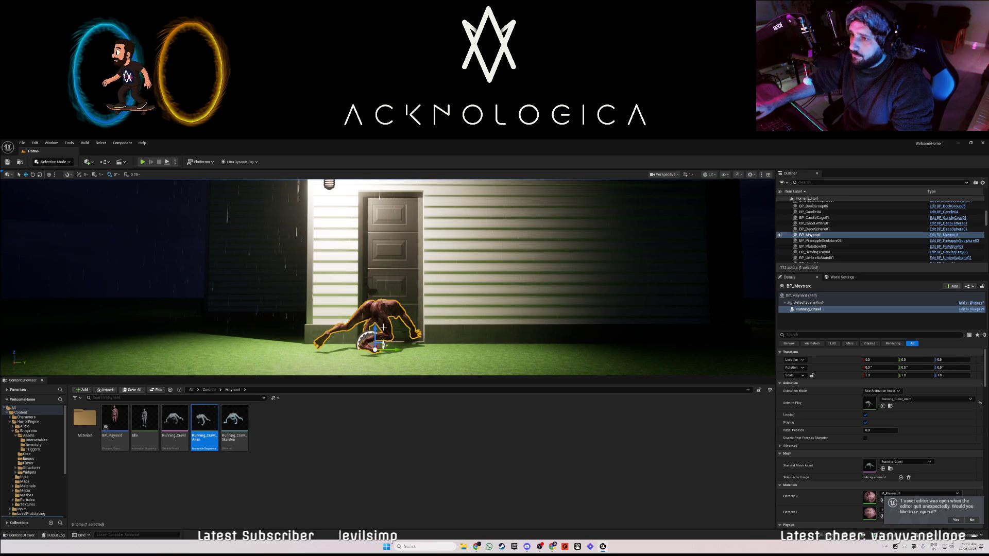
# Pose the crawling creature against the wall beside the door, tilted 15 degrees more, and start a playtest
pyautogui.moveTo(382, 351)
pyautogui.mouseDown()
pyautogui.moveTo(511, 348)
pyautogui.moveTo(531, 239)
pyautogui.mouseUp()
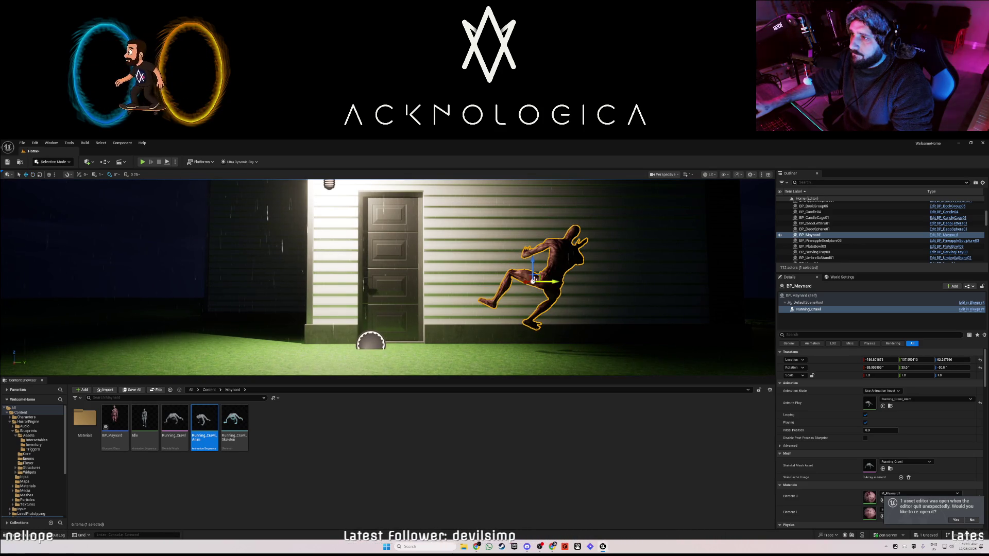
pyautogui.moveTo(524, 284)
pyautogui.mouseDown()
pyautogui.moveTo(726, 265)
pyautogui.moveTo(579, 275)
pyautogui.moveTo(625, 283)
pyautogui.moveTo(596, 284)
pyautogui.moveTo(584, 280)
pyautogui.moveTo(562, 232)
pyautogui.moveTo(559, 274)
pyautogui.mouseUp()
pyautogui.moveTo(487, 276)
pyautogui.mouseDown()
pyautogui.moveTo(428, 274)
pyautogui.moveTo(485, 303)
pyautogui.mouseUp()
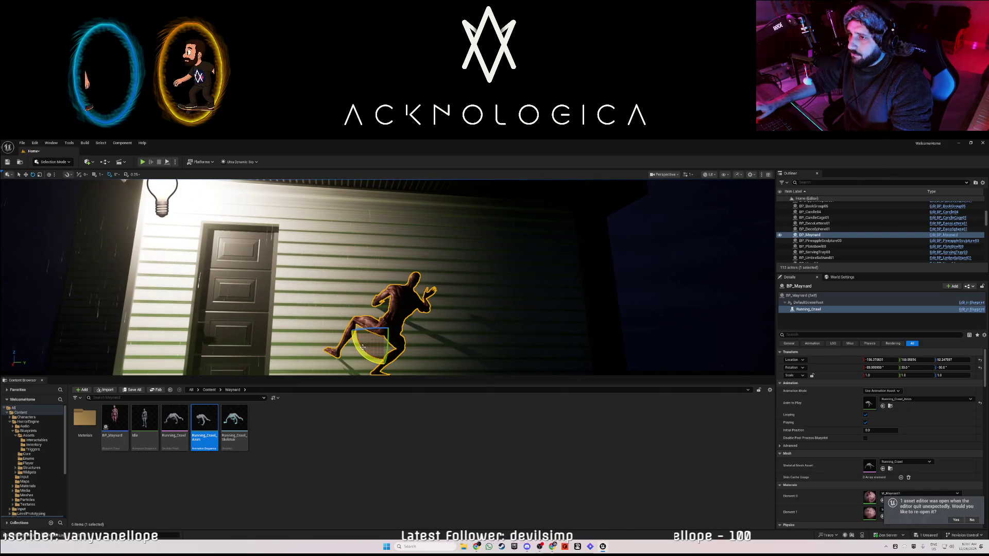
pyautogui.moveTo(387, 325); pyautogui.dragTo(394, 299)
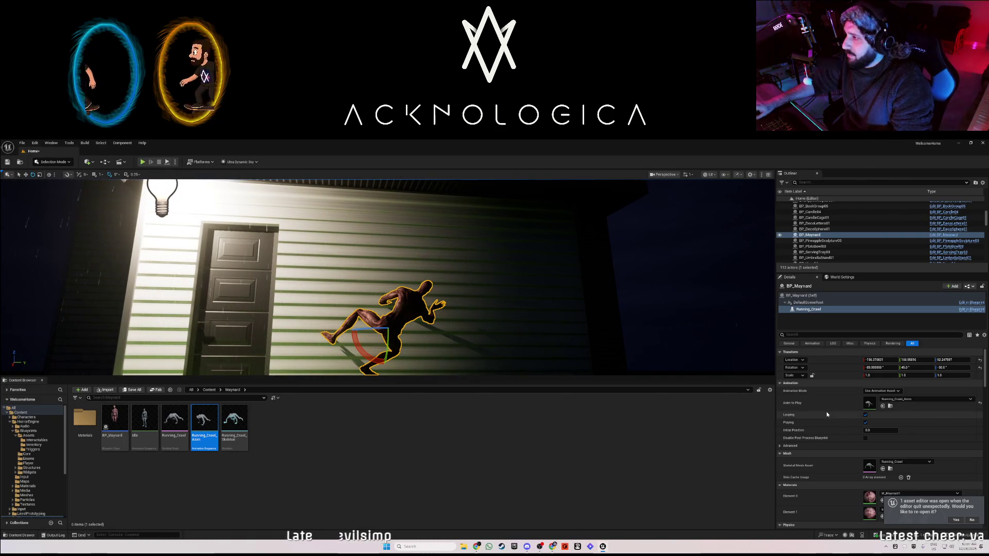
pyautogui.click(142, 162)
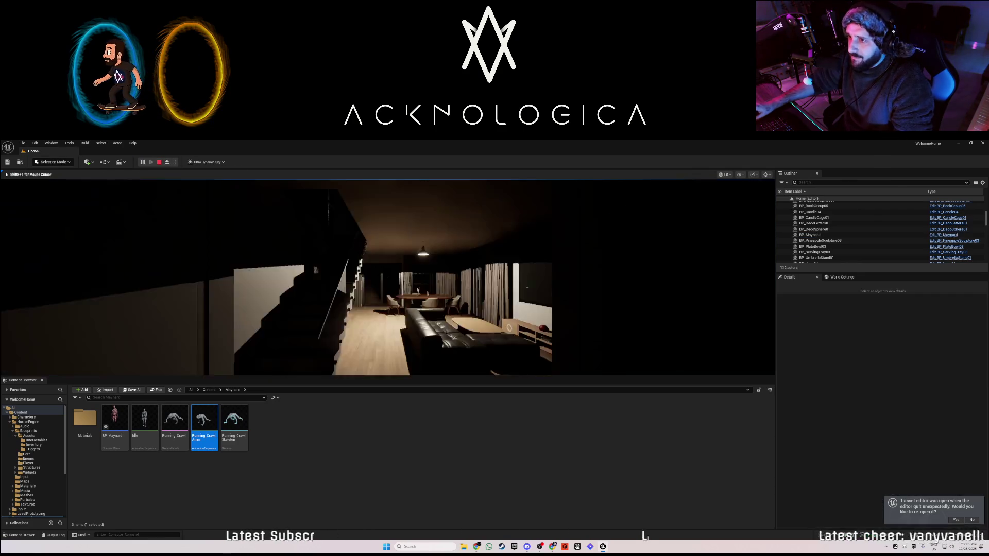
# Walk through the house to the bedroom desk monitor, then stop the playtest with Esc
pyautogui.press('w')
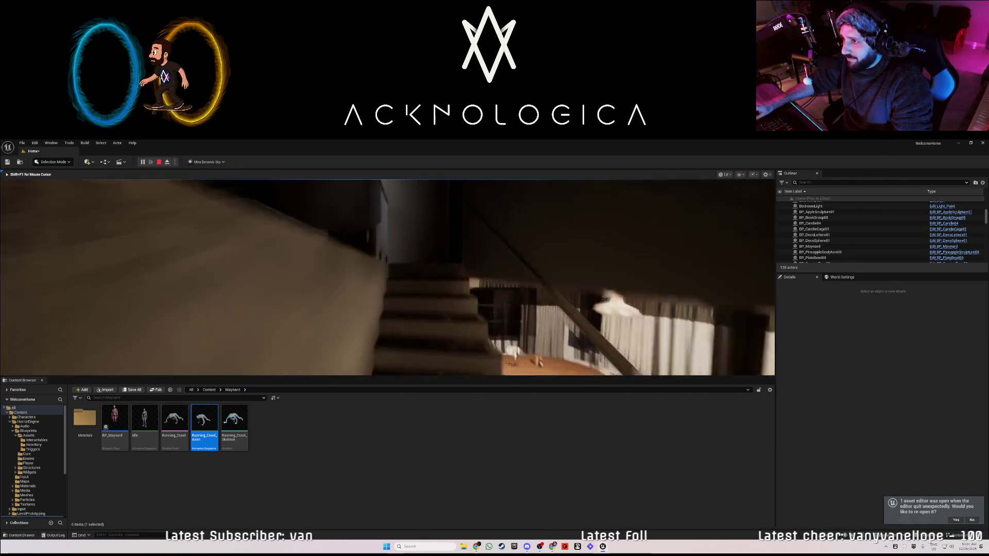
pyautogui.press('w')
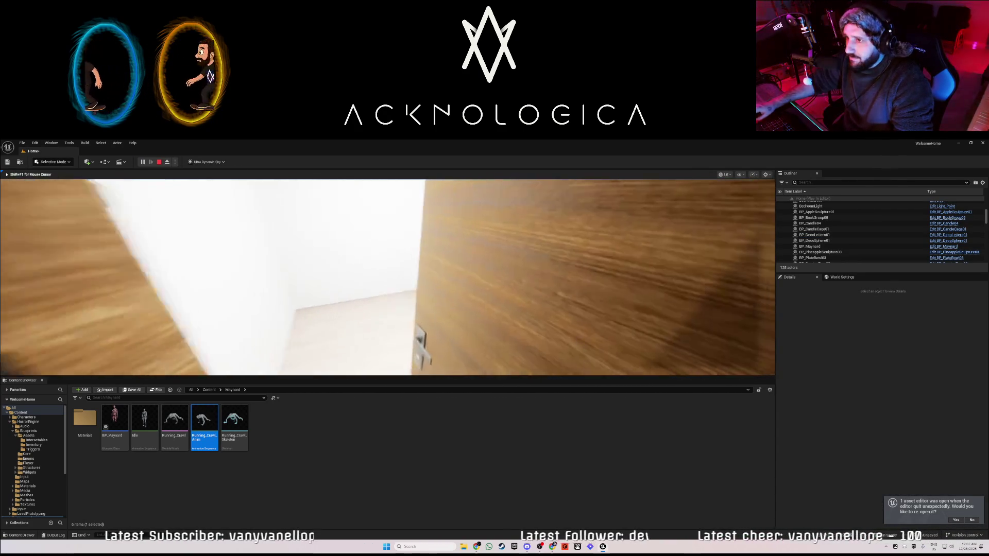
pyautogui.press('w')
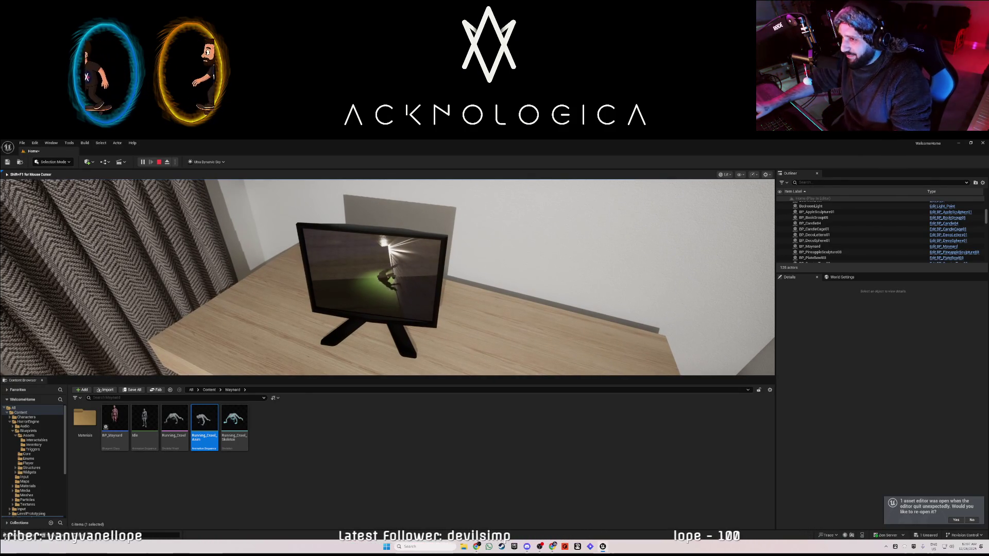
pyautogui.press('s')
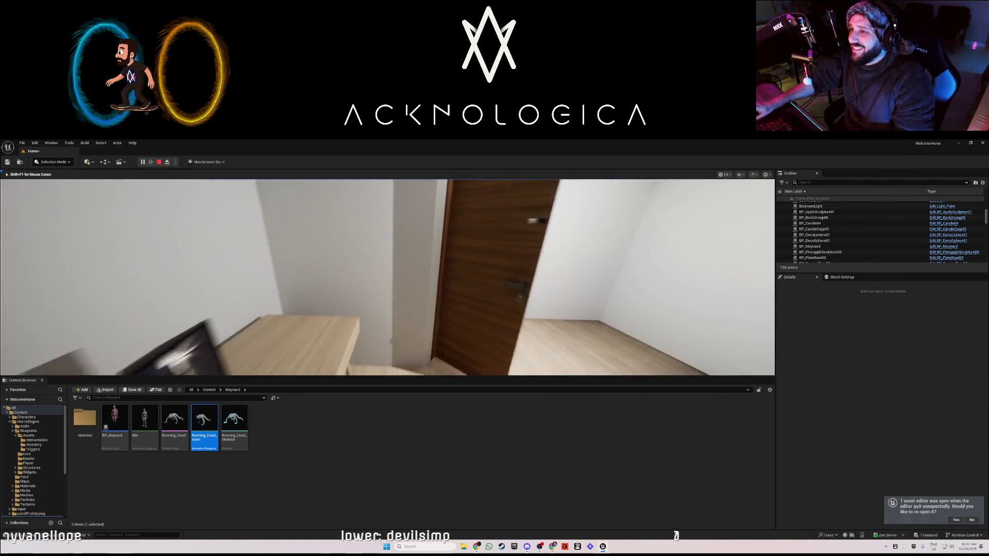
pyautogui.press('Escape')
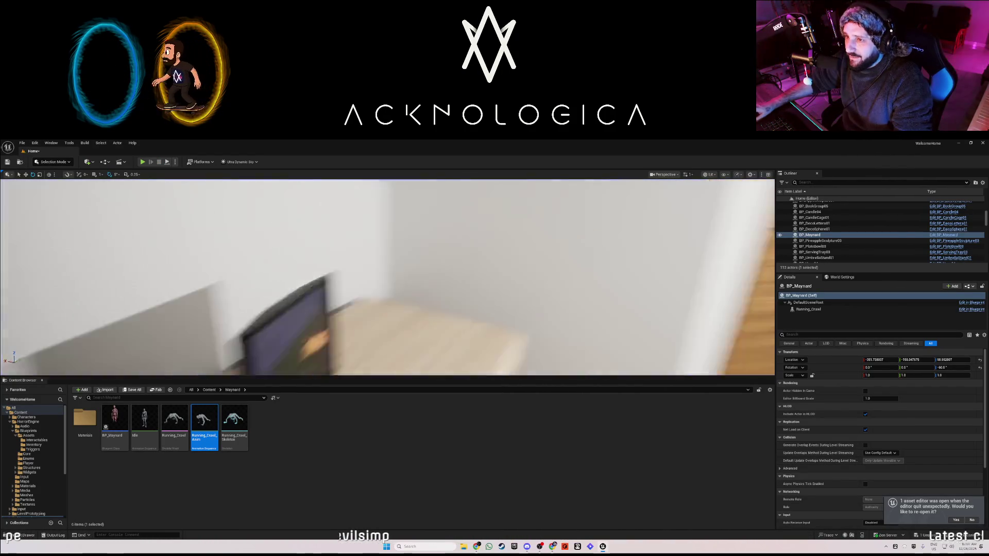
# Scale the Security_Monitor up to about 1.74 and rotate it -10 degrees on Z
pyautogui.click(425, 298)
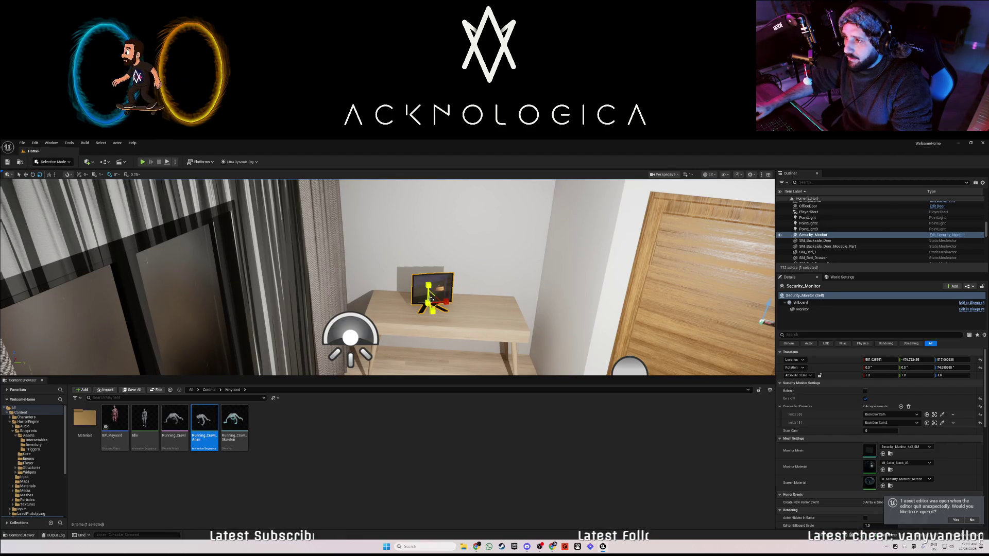
pyautogui.moveTo(433, 298); pyautogui.dragTo(458, 282)
pyautogui.press('w')
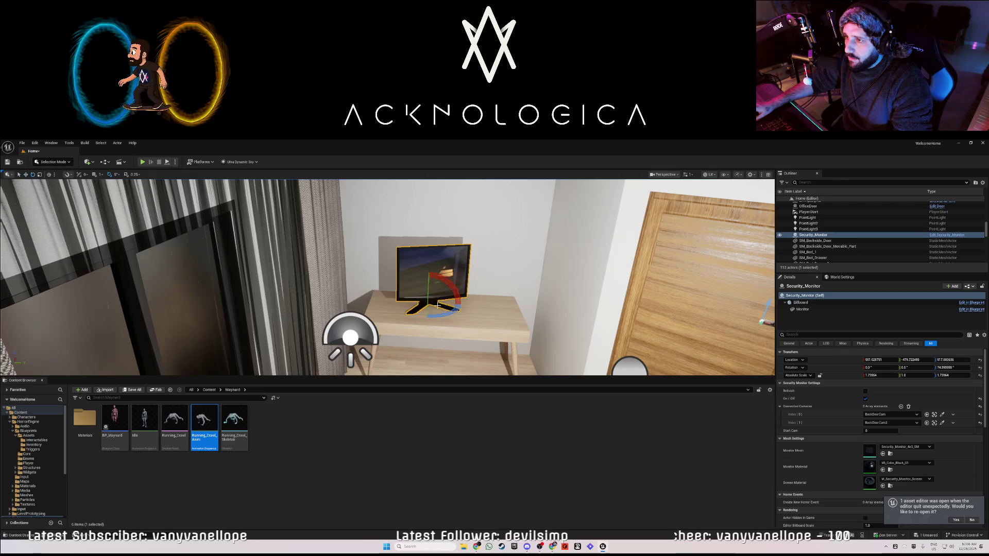
pyautogui.press('e')
pyautogui.moveTo(441, 305)
pyautogui.mouseDown()
pyautogui.moveTo(430, 307)
pyautogui.moveTo(443, 307)
pyautogui.mouseUp()
pyautogui.press('w')
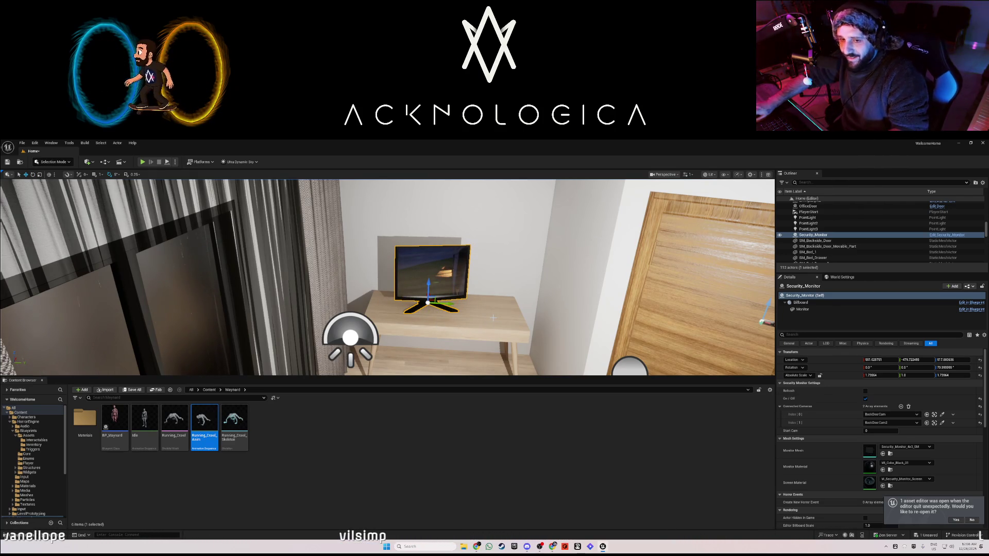
pyautogui.moveTo(492, 296); pyautogui.dragTo(492, 296)
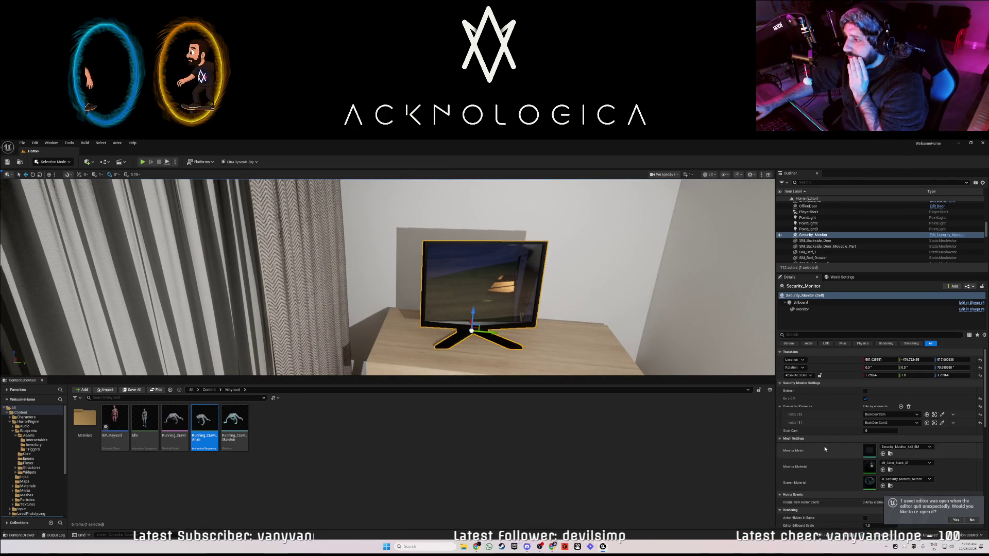
# Add a horror event to the monitor with its Trigger Interaction set to Switch Channel
pyautogui.scroll(-3, 824, 446)
pyautogui.click(900, 457)
pyautogui.click(791, 466)
pyautogui.click(881, 473)
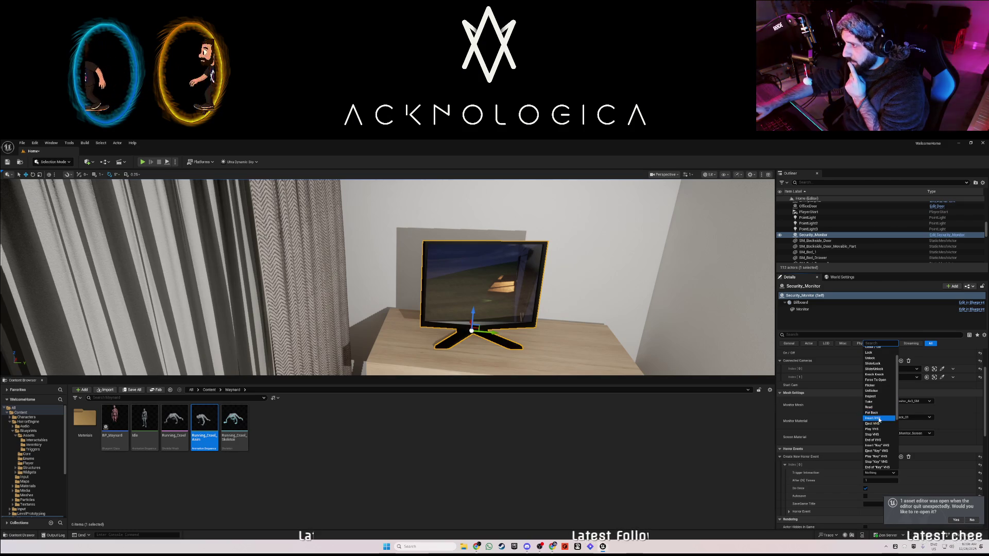
pyautogui.scroll(-4, 879, 424)
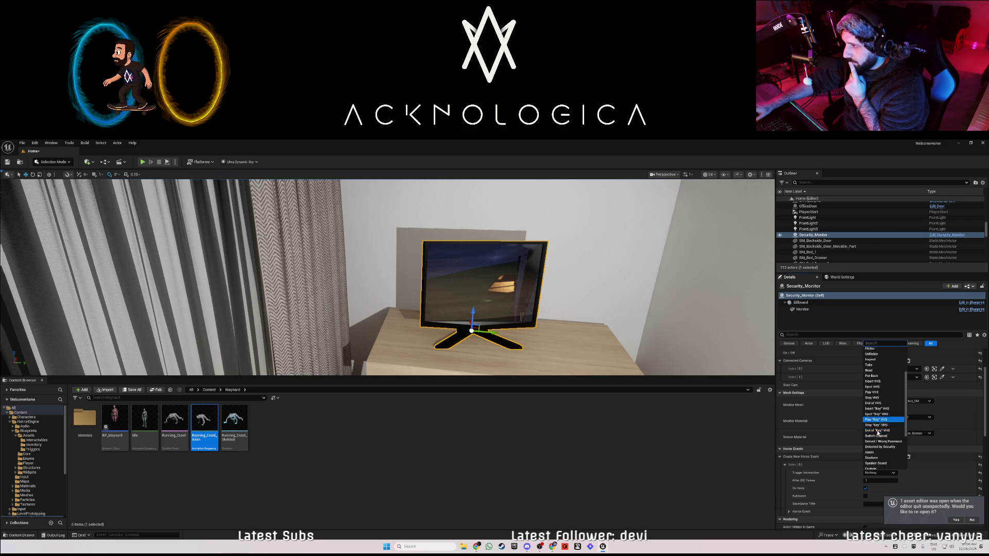
pyautogui.scroll(-3, 879, 441)
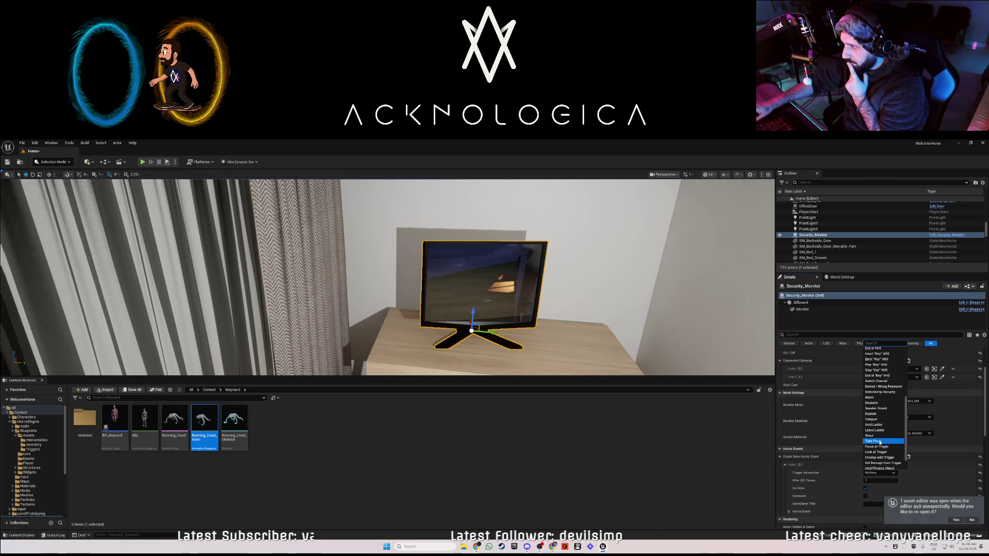
pyautogui.scroll(-2, 881, 453)
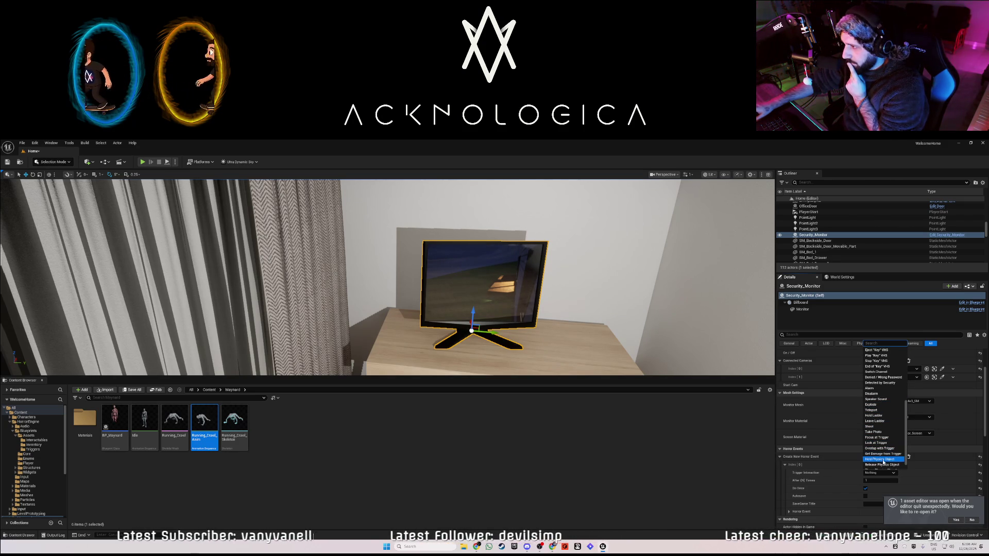
pyautogui.scroll(-2, 881, 454)
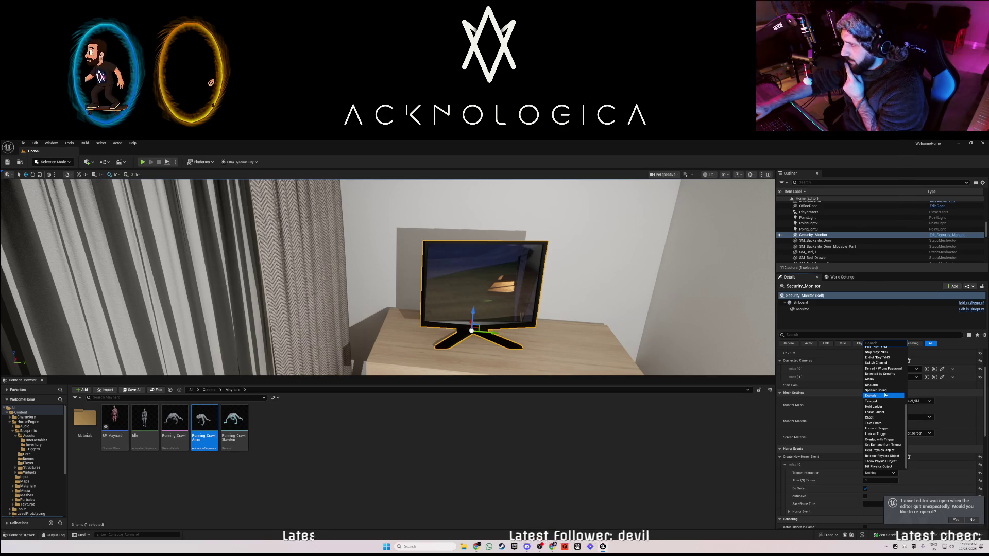
pyautogui.scroll(3, 884, 391)
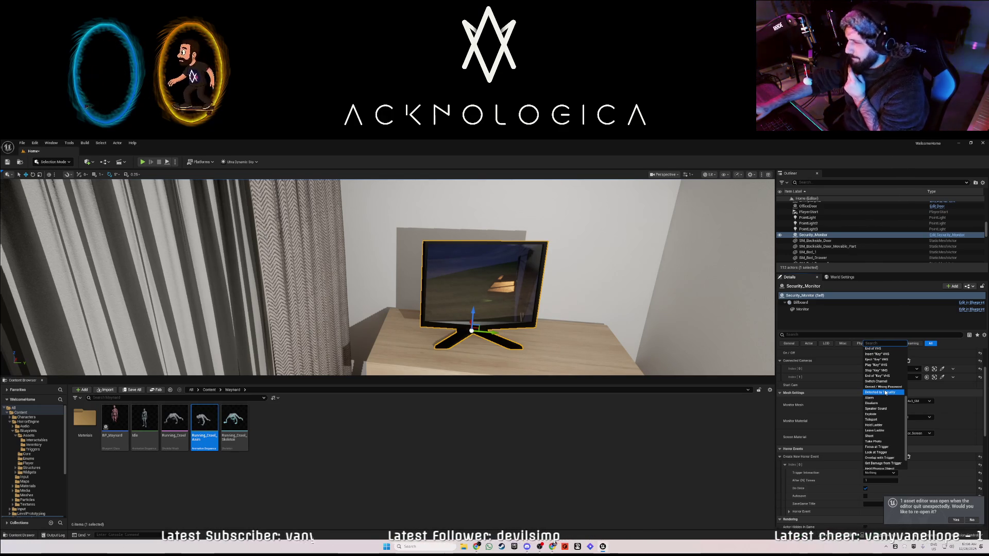
pyautogui.click(882, 382)
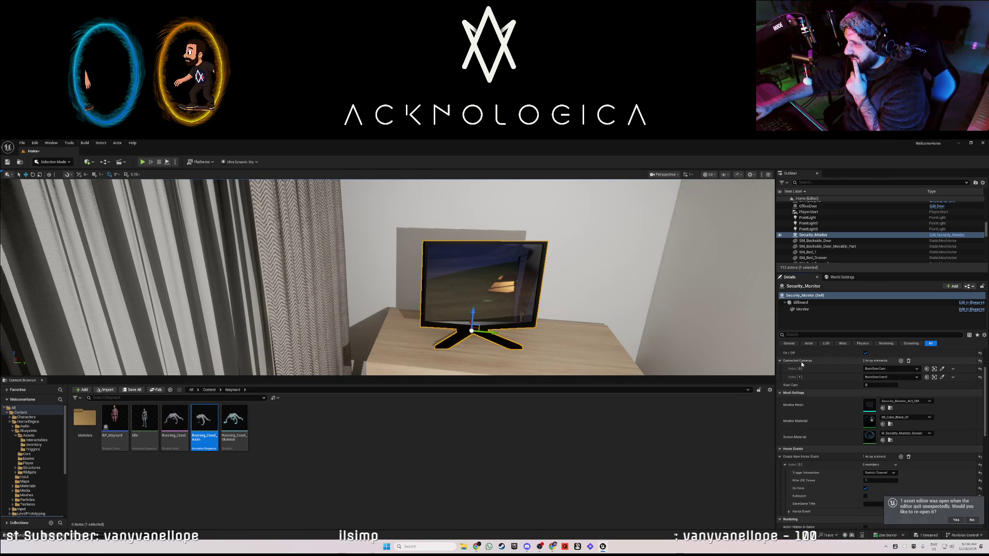
pyautogui.click(915, 370)
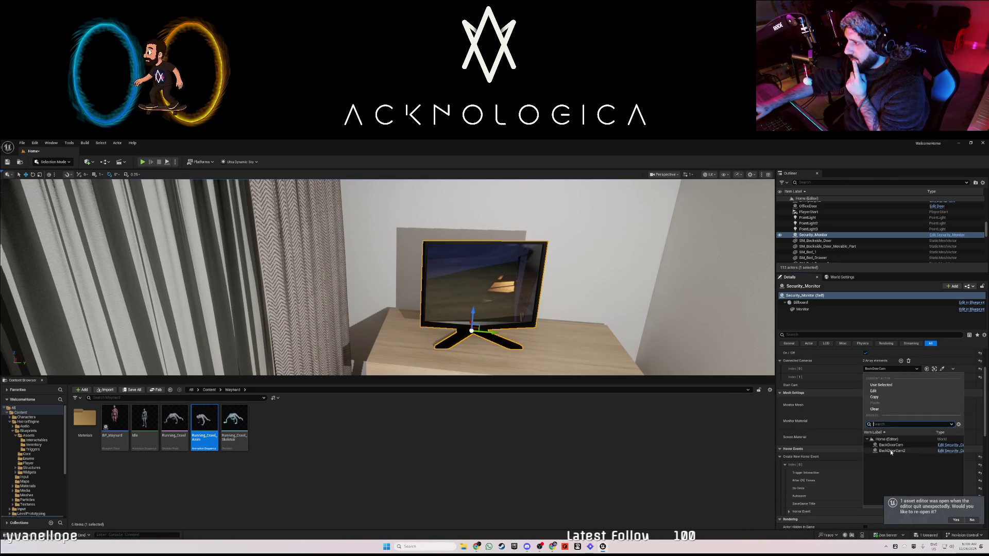
# Set Connected Cameras Index [0] to BackDoorCam2 and Index [1] to BackDoorCam
pyautogui.click(890, 451)
pyautogui.click(891, 377)
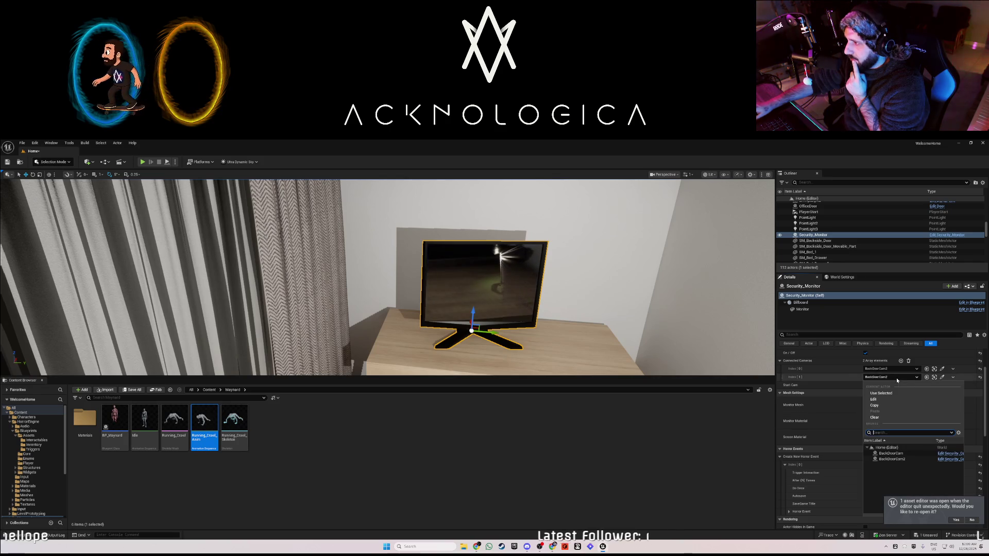
pyautogui.click(889, 453)
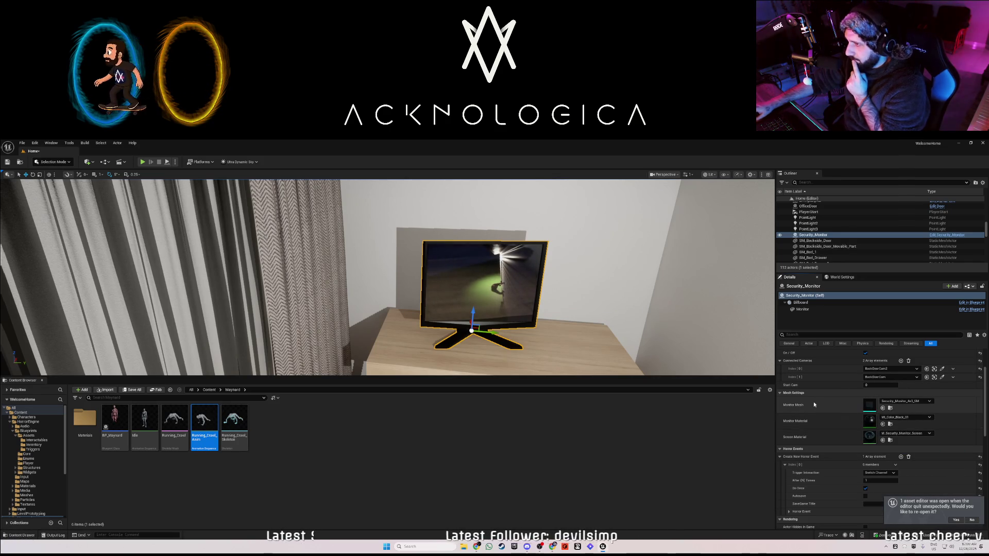
# Change the horror event's Trigger Interaction to Look at Trigger
pyautogui.scroll(-2, 819, 404)
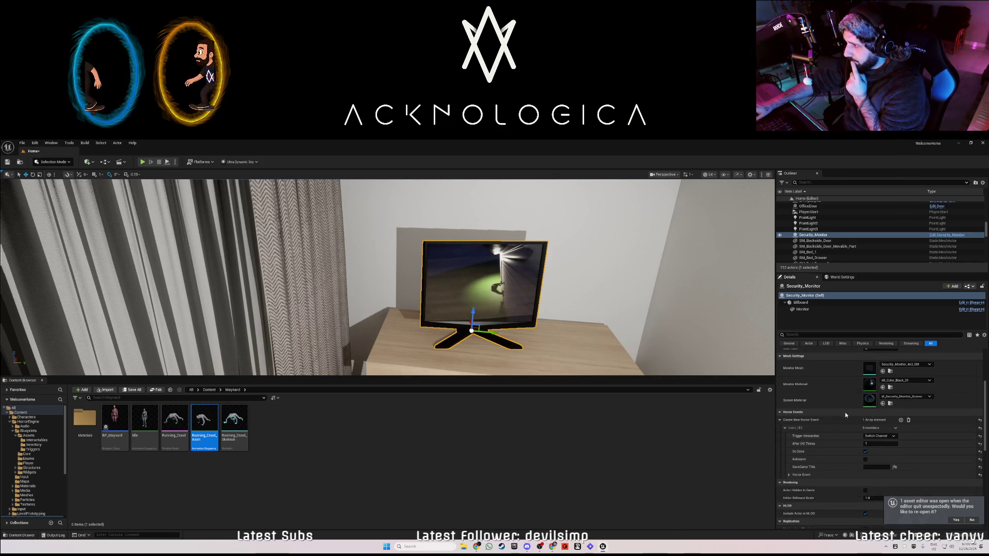
pyautogui.click(883, 437)
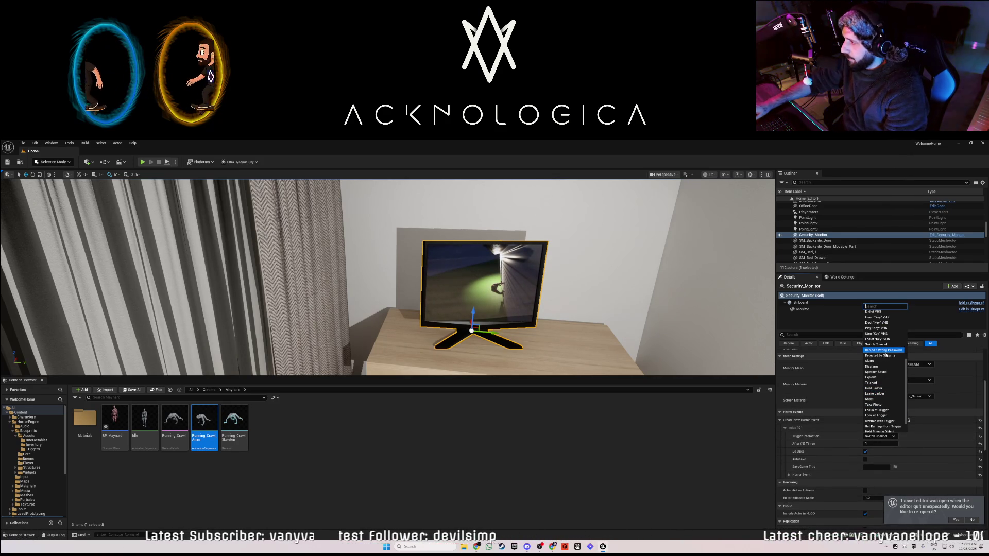
pyautogui.scroll(1, 880, 378)
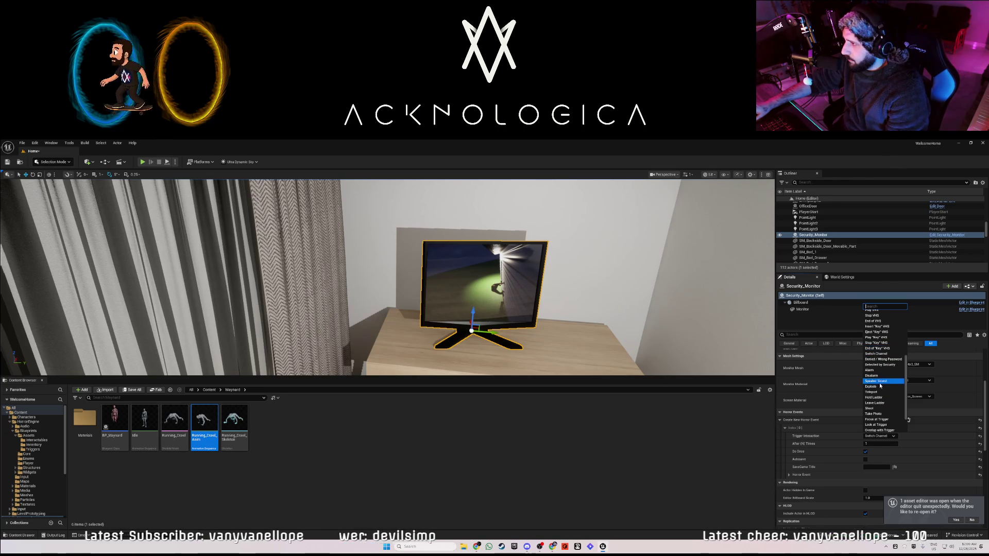
pyautogui.scroll(1, 880, 381)
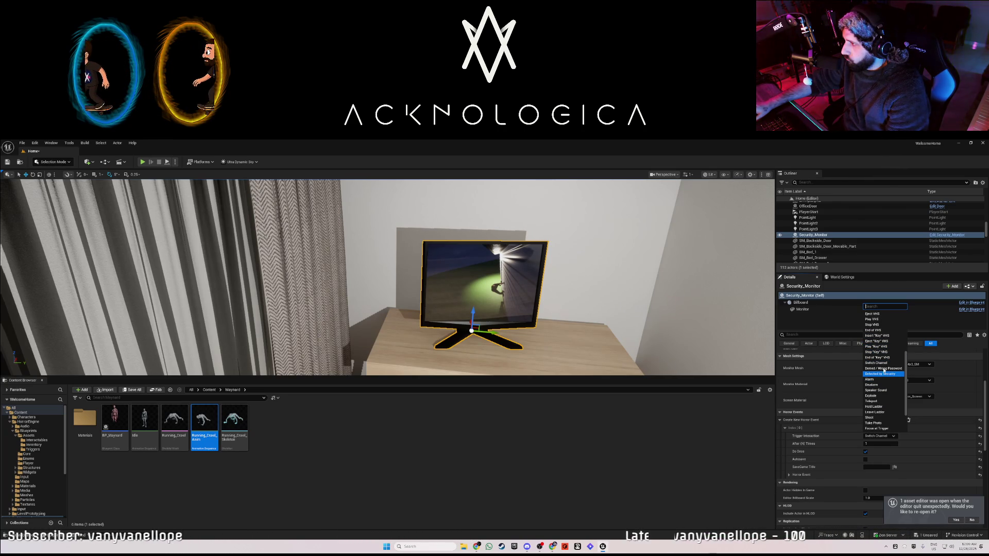
pyautogui.scroll(5, 884, 374)
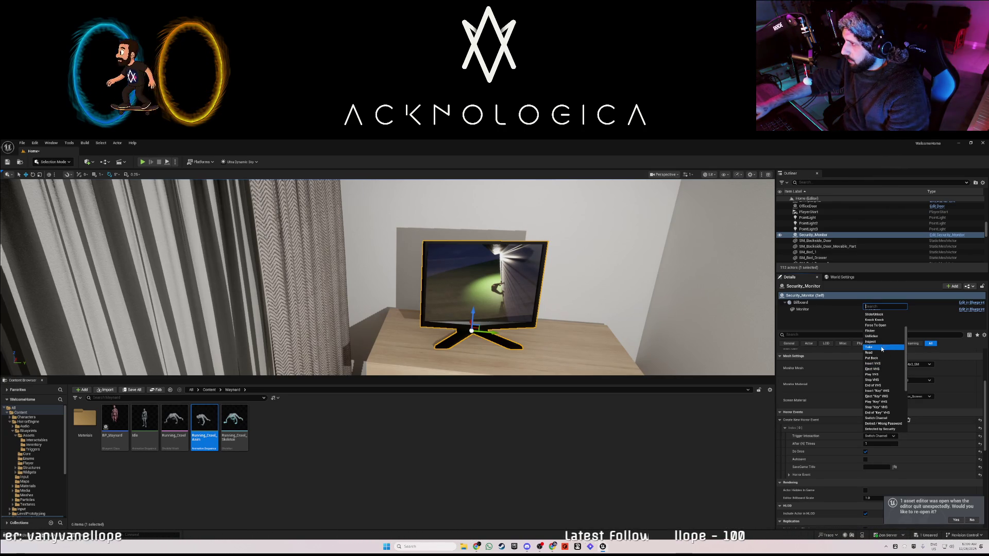
pyautogui.scroll(1, 879, 340)
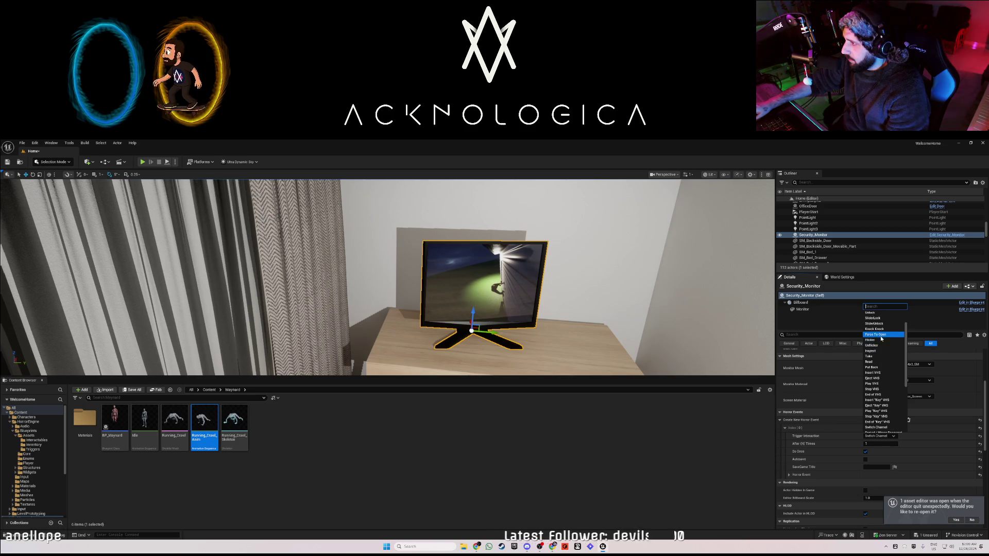
pyautogui.scroll(1, 880, 347)
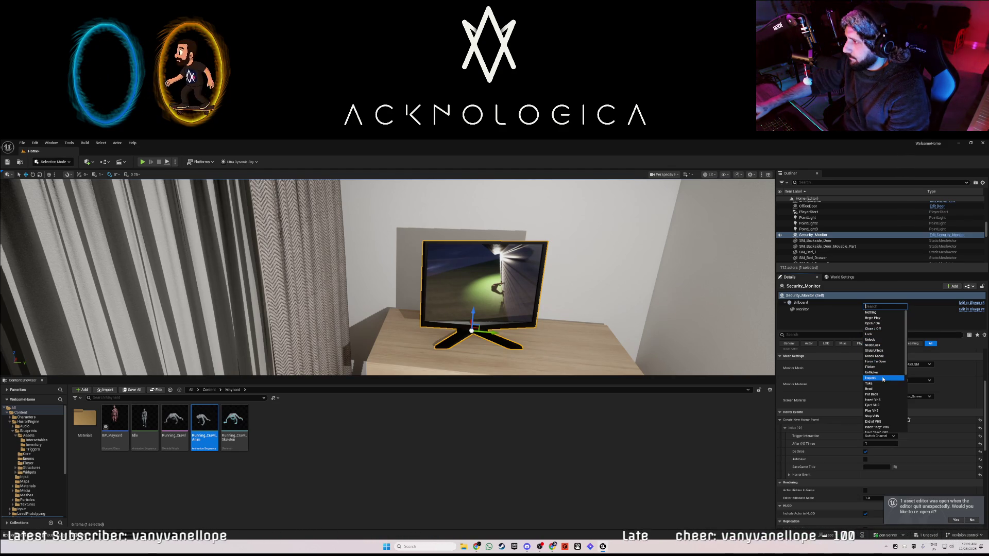
pyautogui.scroll(-3, 884, 396)
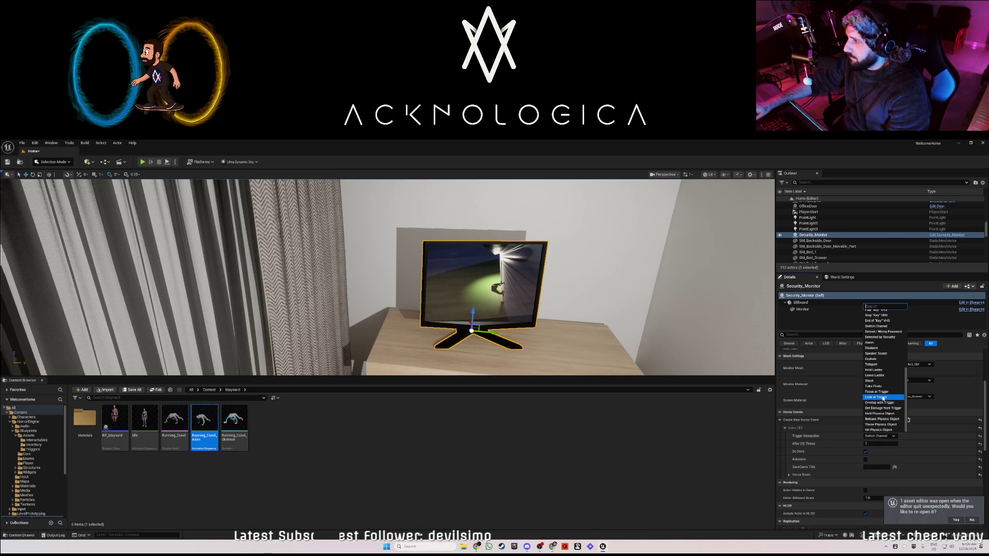
pyautogui.click(883, 398)
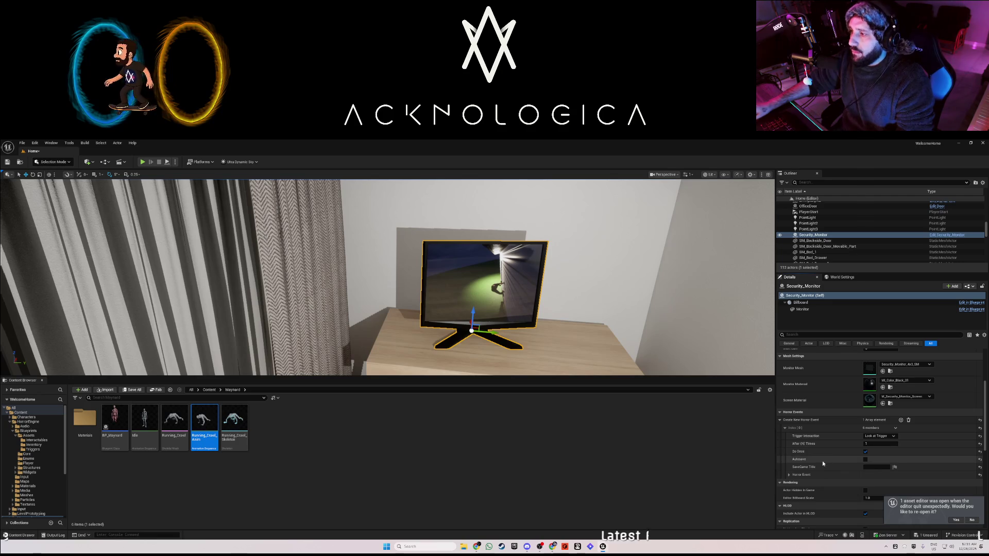
# Keep Look at Trigger selected, then remove the monitor's Index [0] horror event entry
pyautogui.click(879, 437)
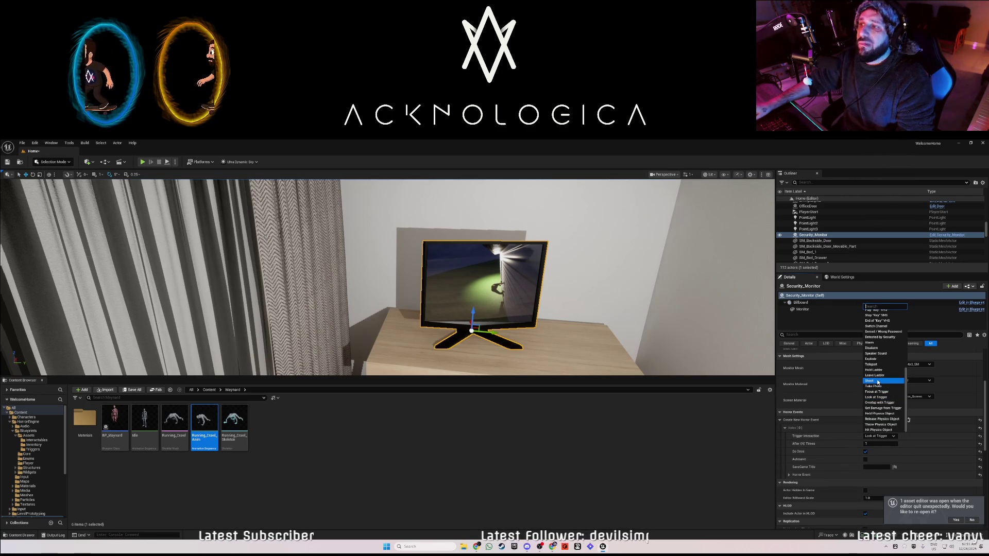
pyautogui.click(846, 448)
pyautogui.click(909, 420)
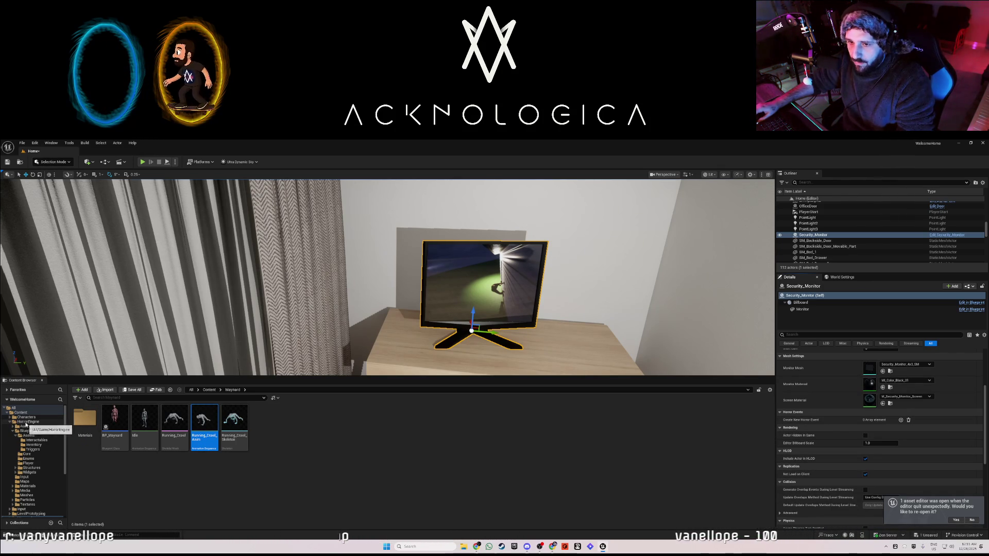
# Place a Trigger_Look from the Triggers folder at the monitor, shrink it and raise it over the screen
pyautogui.click(33, 450)
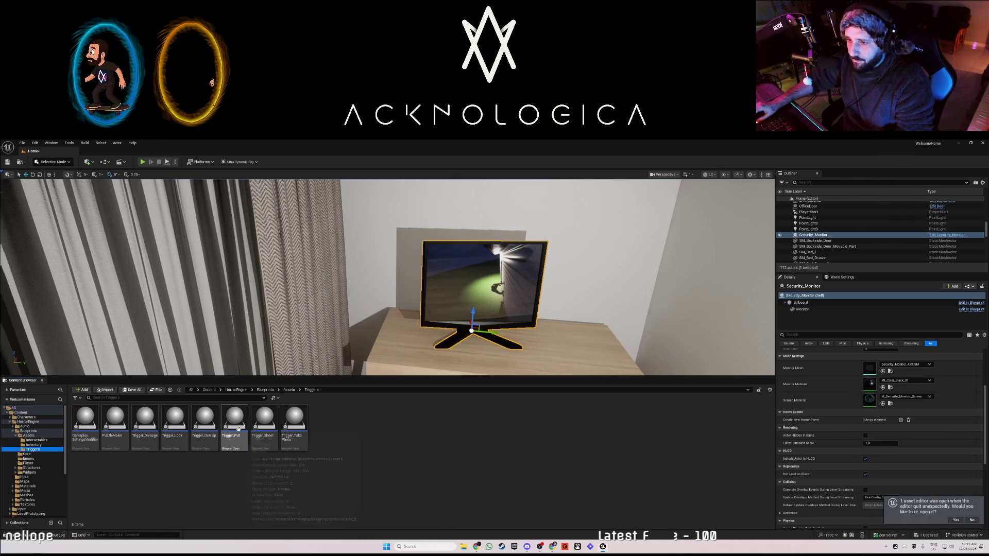
pyautogui.moveTo(175, 420); pyautogui.dragTo(477, 323)
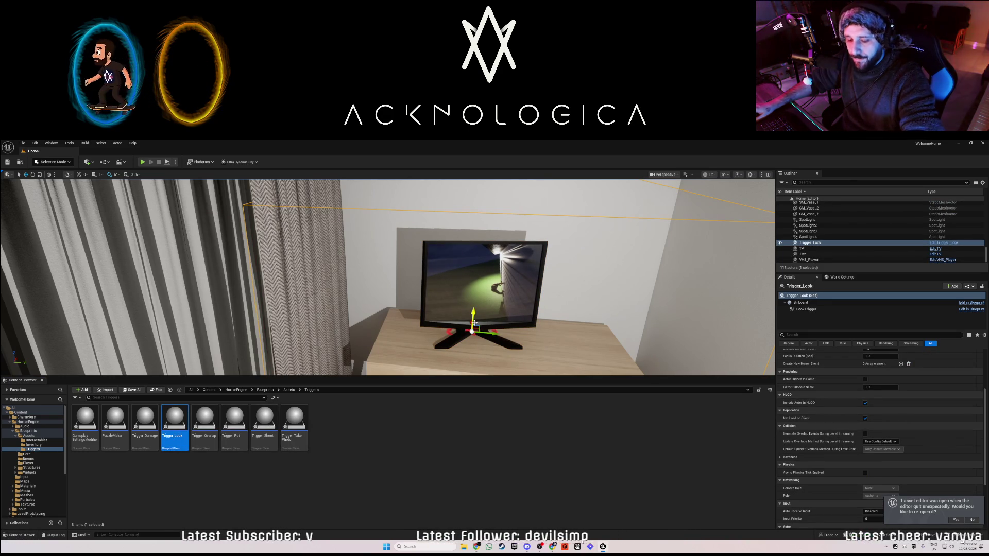
pyautogui.press('e')
pyautogui.press('r')
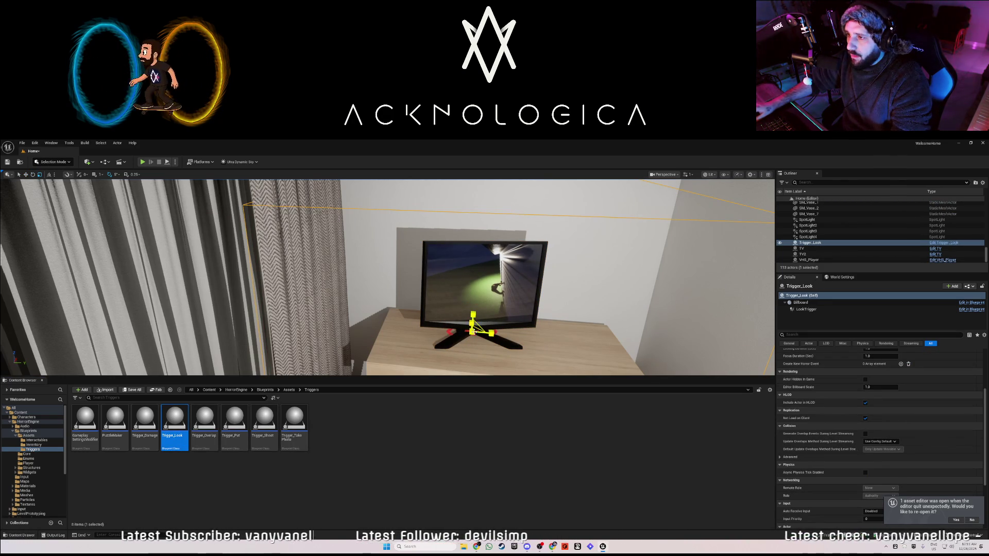
pyautogui.moveTo(473, 331); pyautogui.dragTo(466, 338)
pyautogui.press('w')
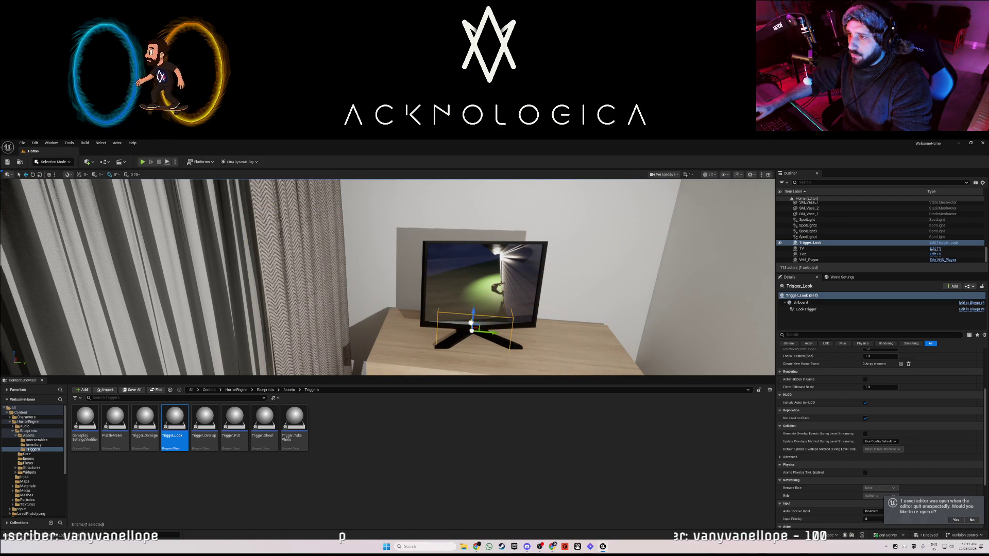
pyautogui.moveTo(477, 279); pyautogui.dragTo(479, 259)
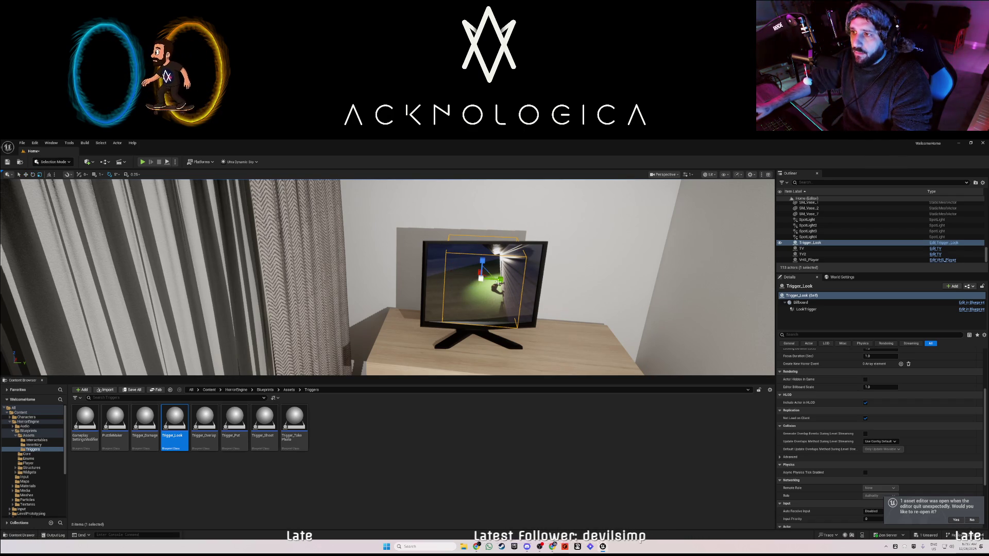
pyautogui.moveTo(492, 280); pyautogui.dragTo(490, 279)
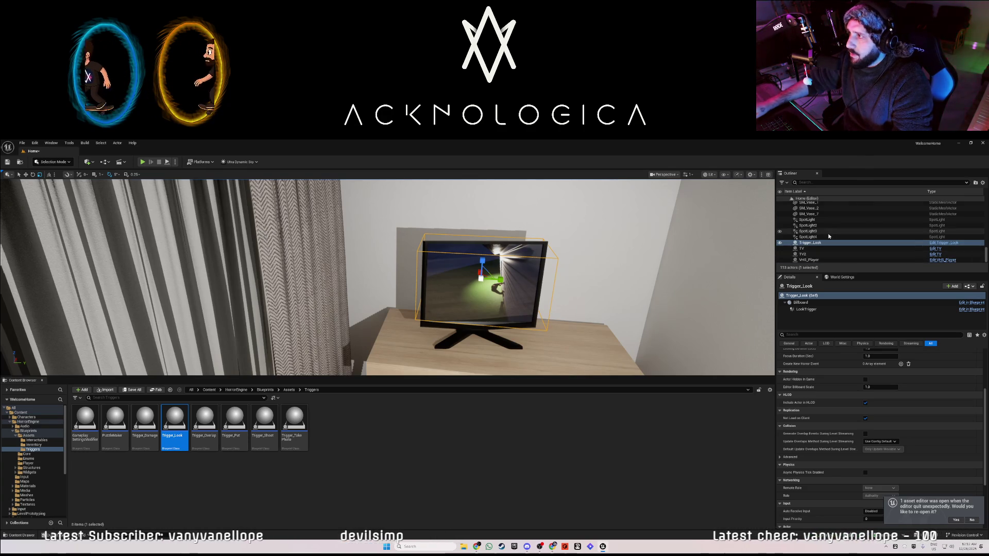
# Select BP_Maynard in the Outliner and inspect its Running_Crawl mesh component
pyautogui.scroll(10, 830, 237)
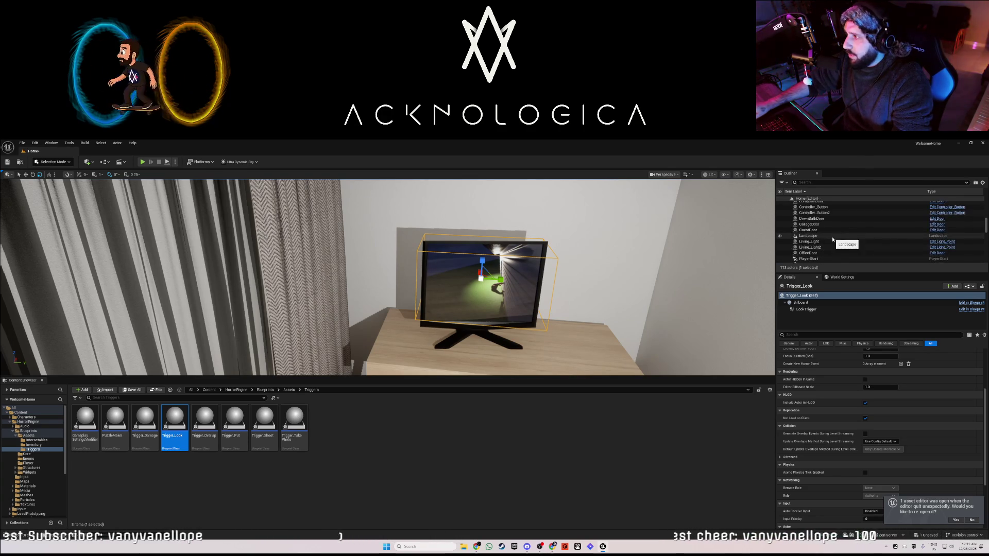
pyautogui.scroll(4, 828, 227)
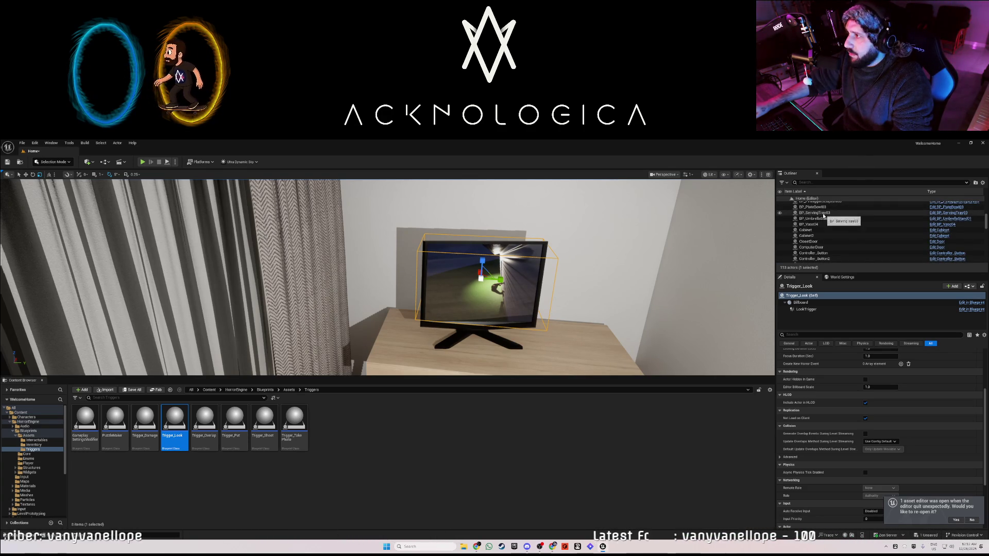
pyautogui.scroll(5, 821, 223)
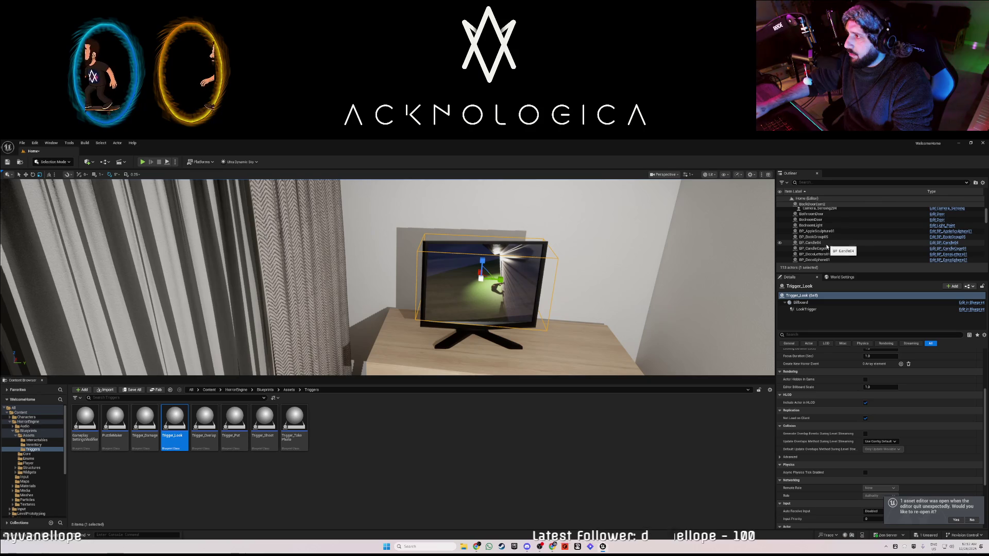
pyautogui.scroll(-2, 827, 248)
pyautogui.click(819, 242)
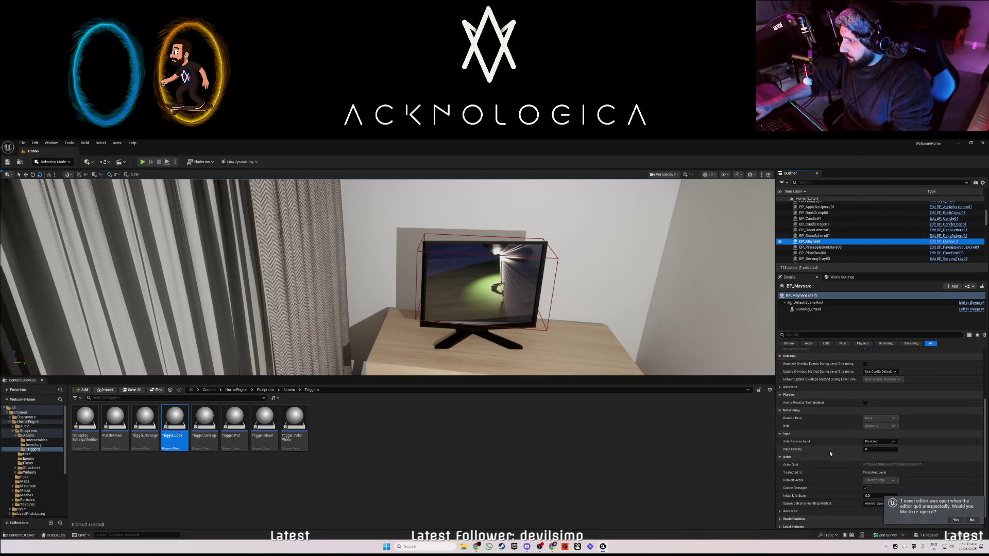
pyautogui.scroll(4, 829, 450)
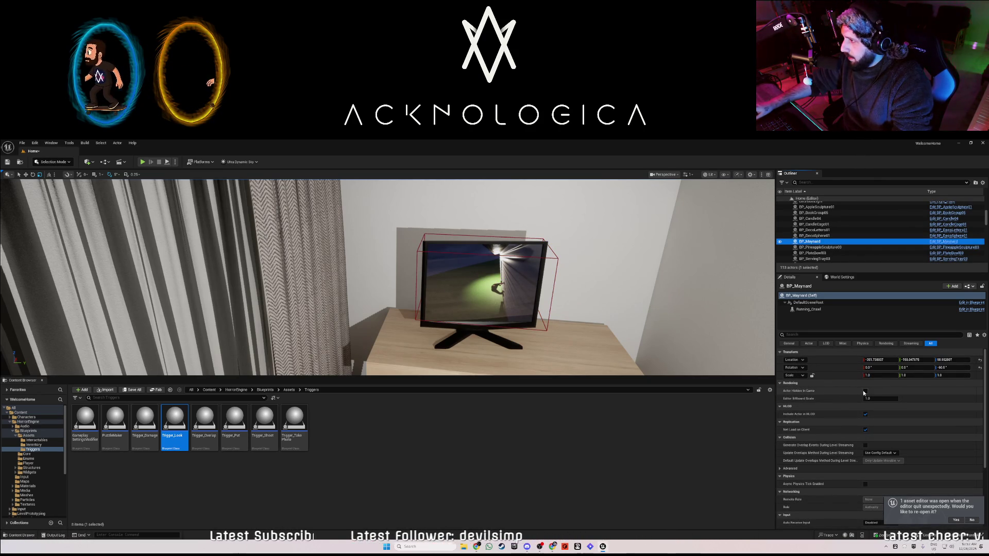
pyautogui.scroll(-2, 825, 441)
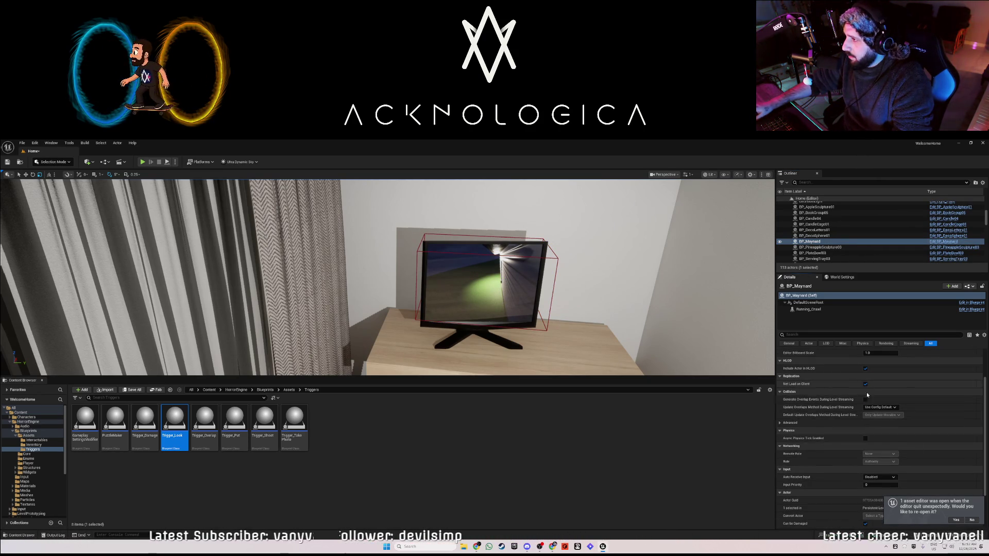
pyautogui.scroll(2, 827, 438)
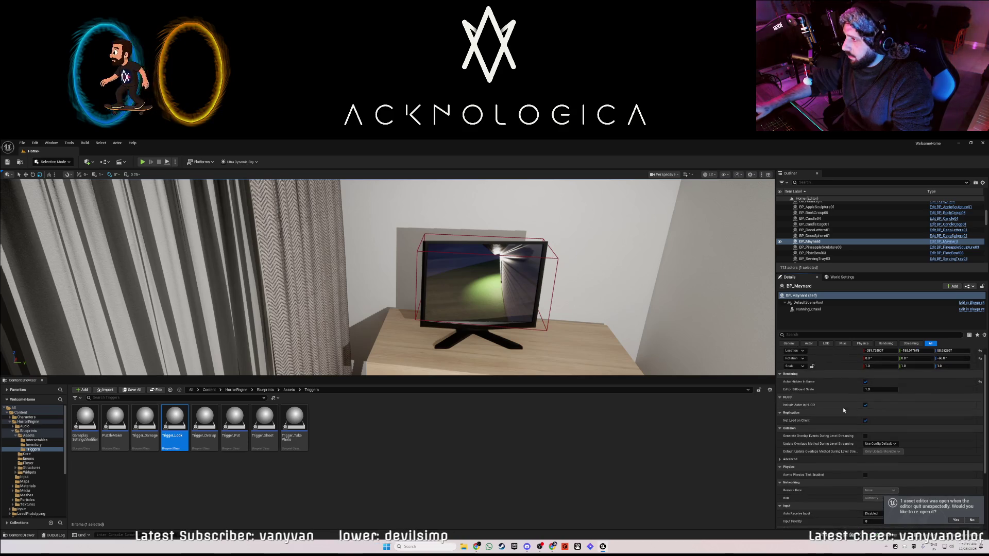
pyautogui.click(808, 310)
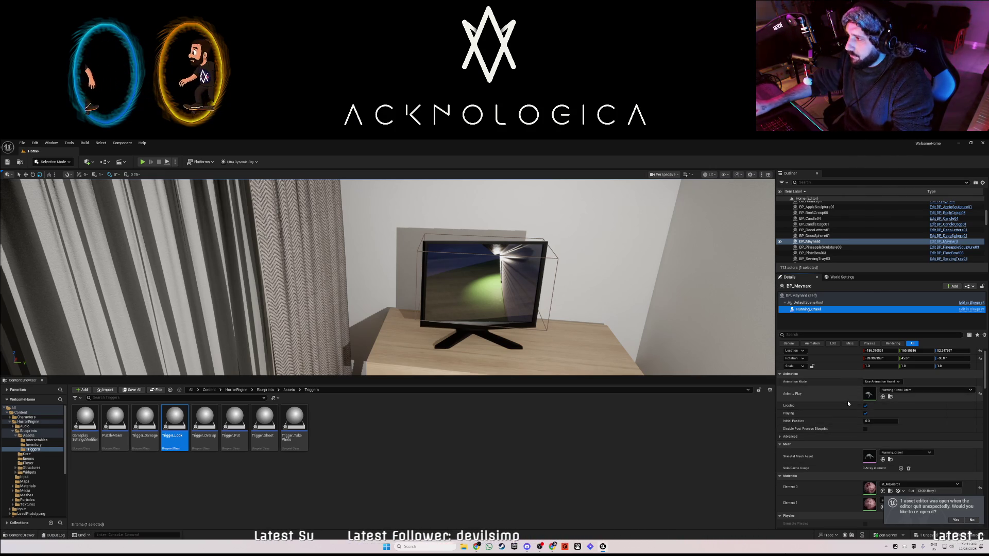
# Tick Actor Hidden In Game on the BP_Maynard actor itself
pyautogui.scroll(1, 857, 397)
pyautogui.click(801, 295)
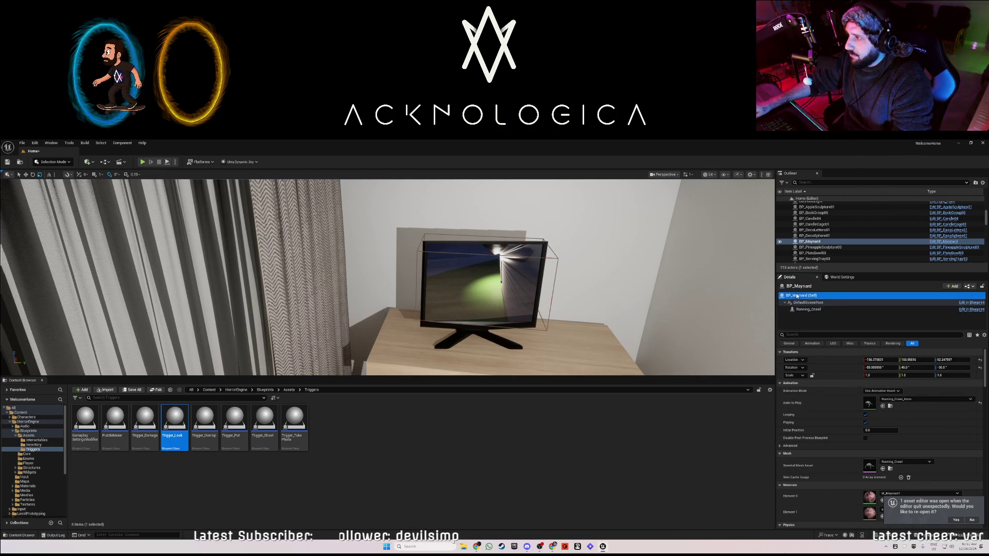
pyautogui.click(865, 392)
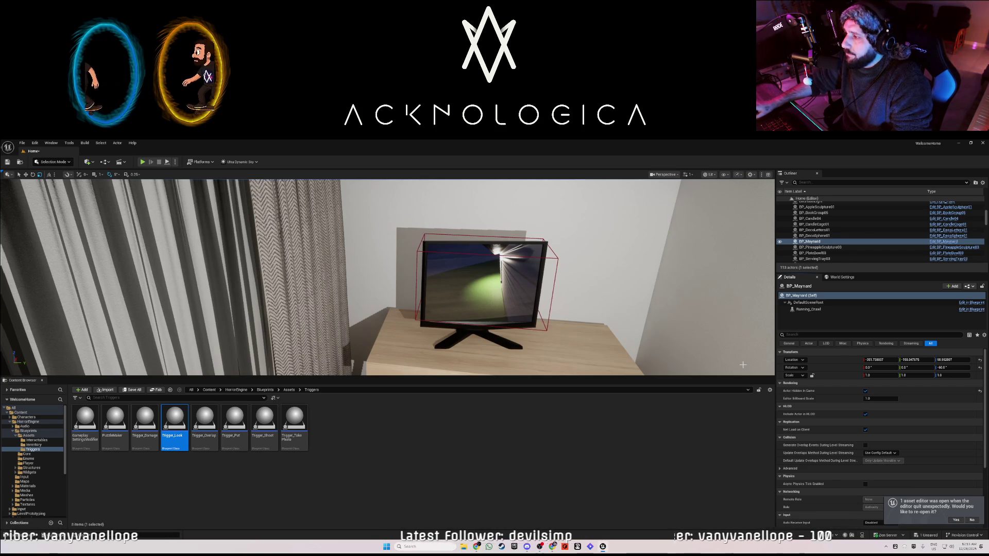
pyautogui.scroll(-2, 835, 446)
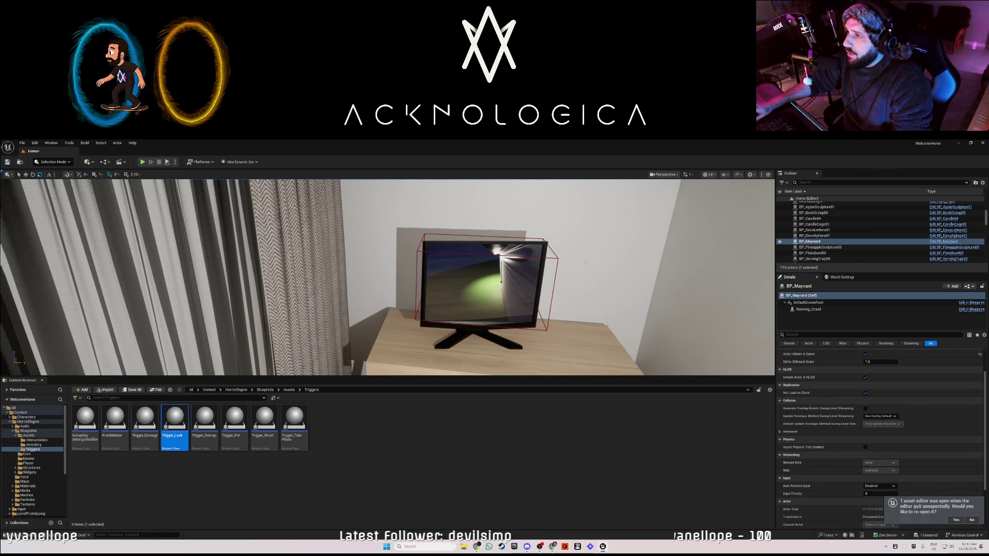
# Add a horror event to Trigger_Look with Trigger Interaction set to Look at Trigger
pyautogui.click(482, 273)
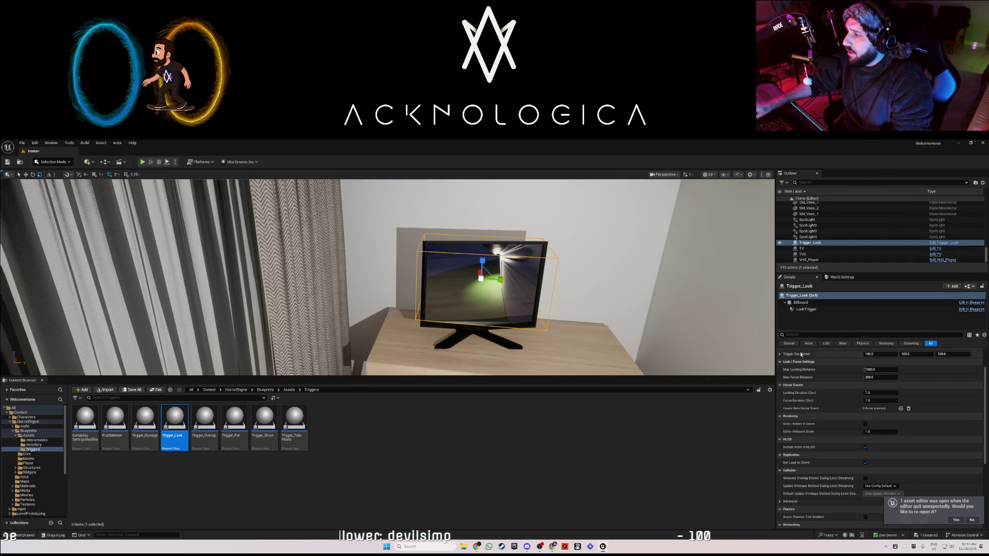
pyautogui.scroll(-3, 847, 396)
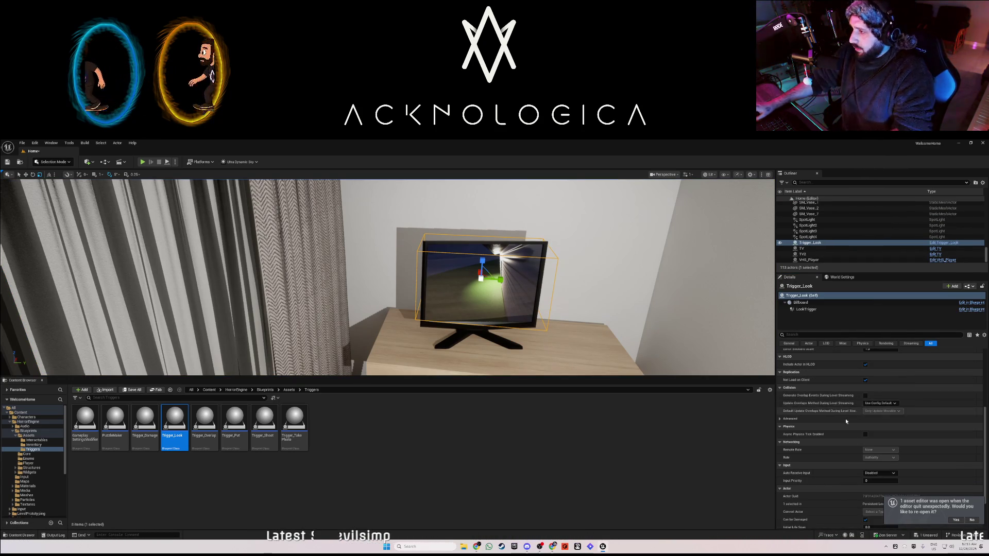
pyautogui.scroll(4, 819, 387)
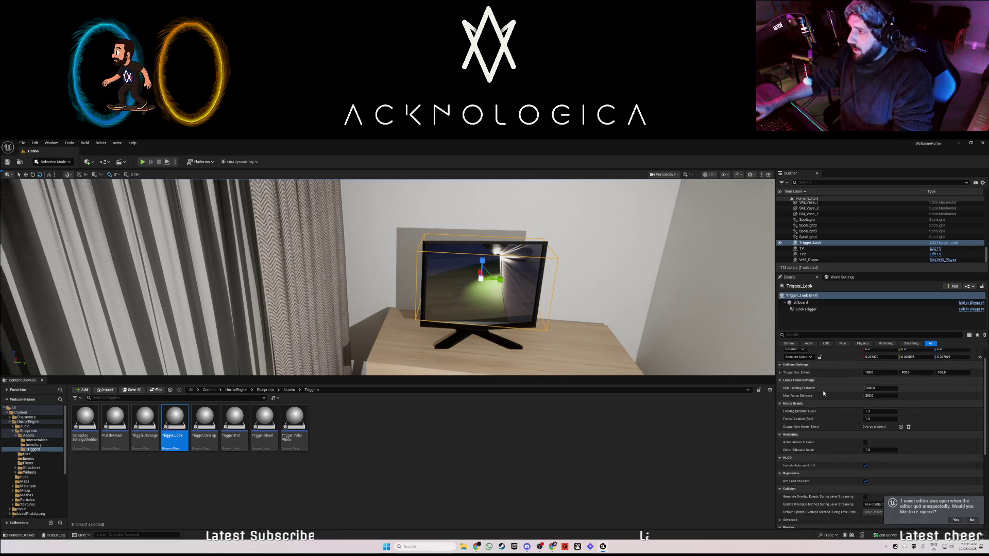
pyautogui.scroll(-1, 826, 434)
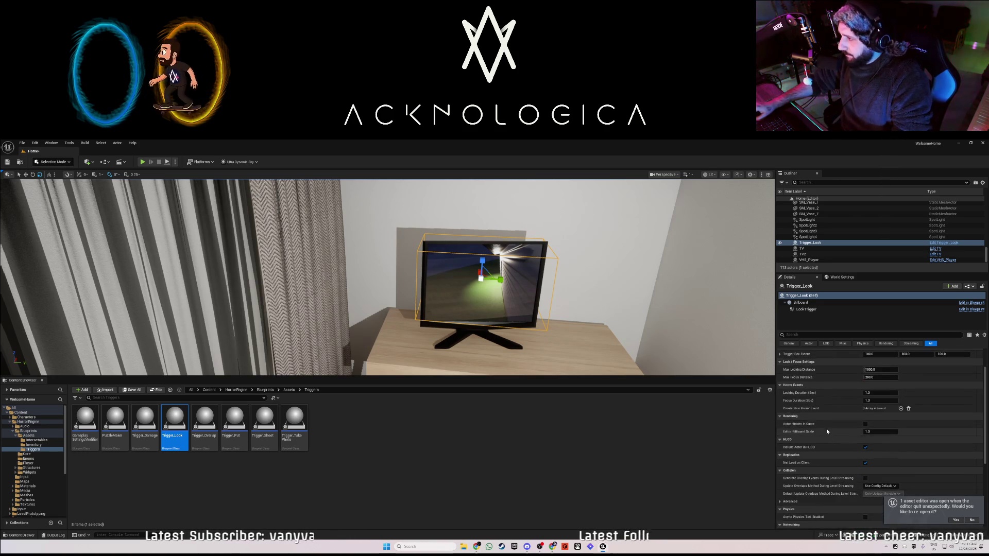
pyautogui.click(901, 408)
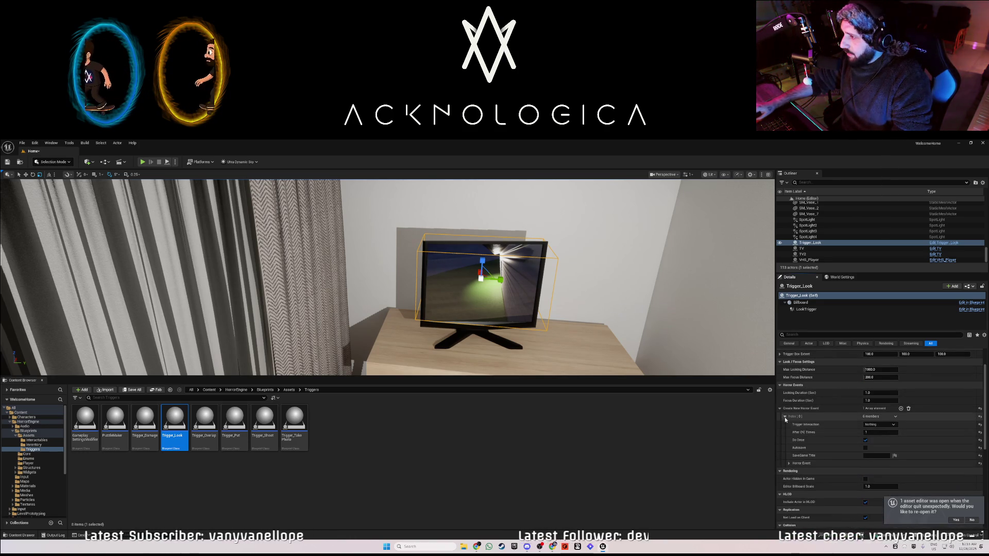
pyautogui.click(878, 416)
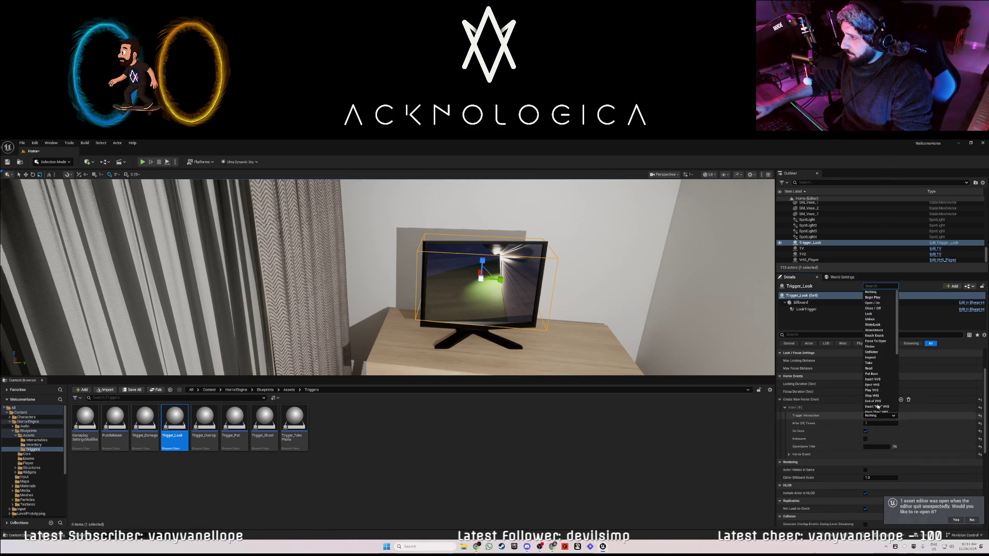
pyautogui.scroll(-5, 878, 394)
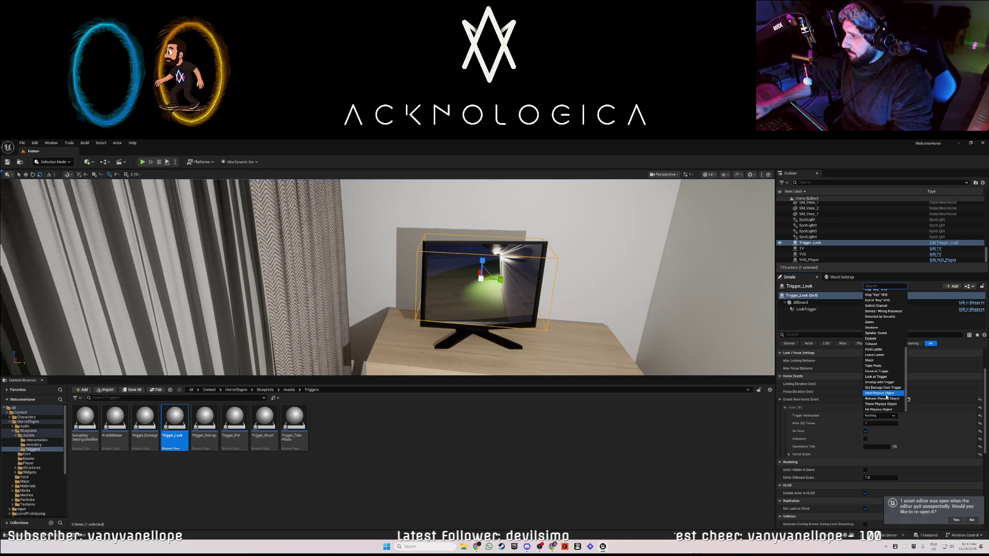
pyautogui.click(875, 377)
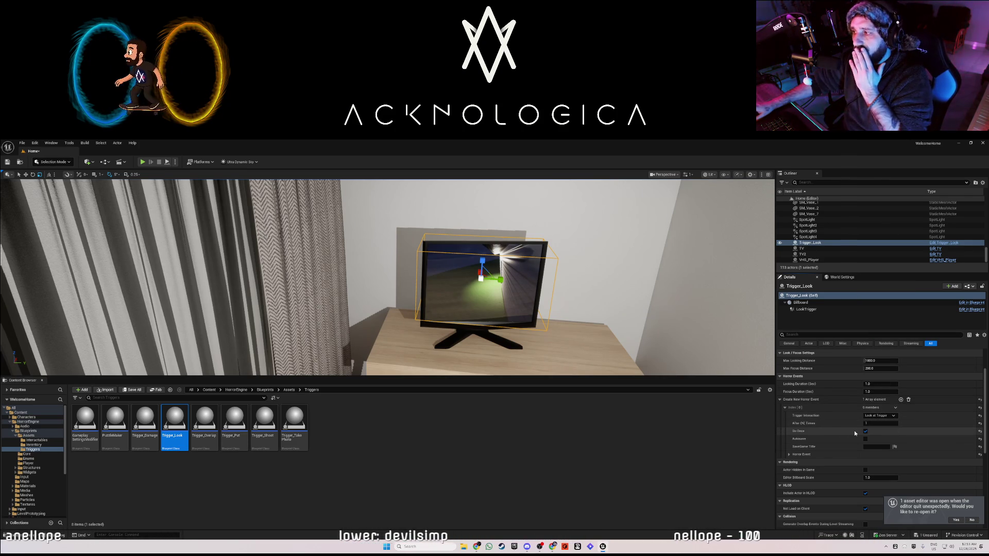
pyautogui.scroll(-1, 855, 433)
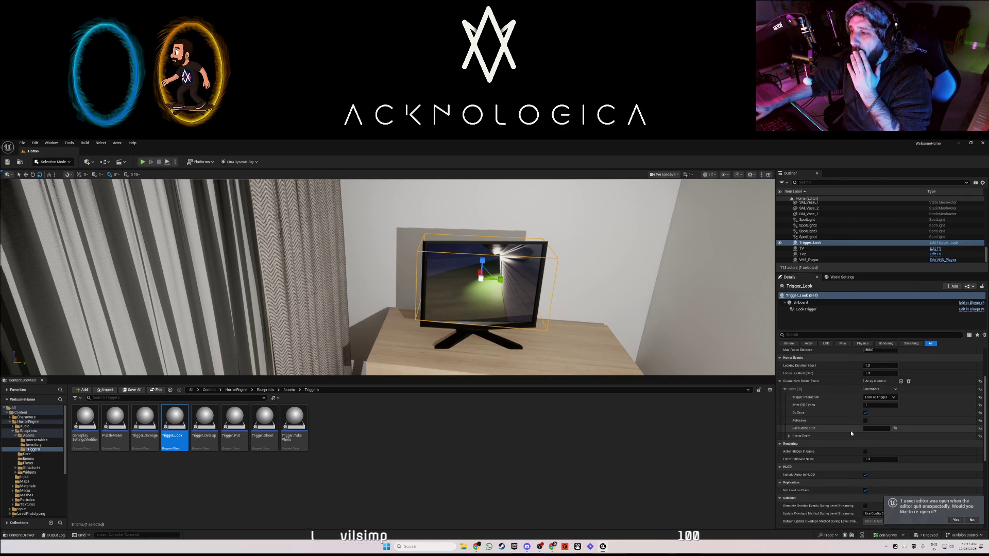
pyautogui.scroll(-1, 850, 433)
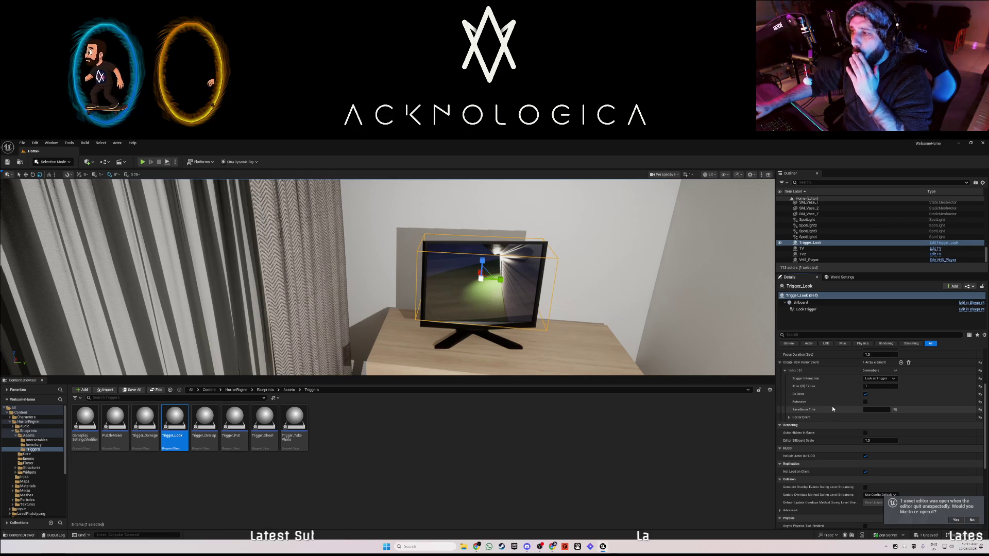
pyautogui.click(789, 418)
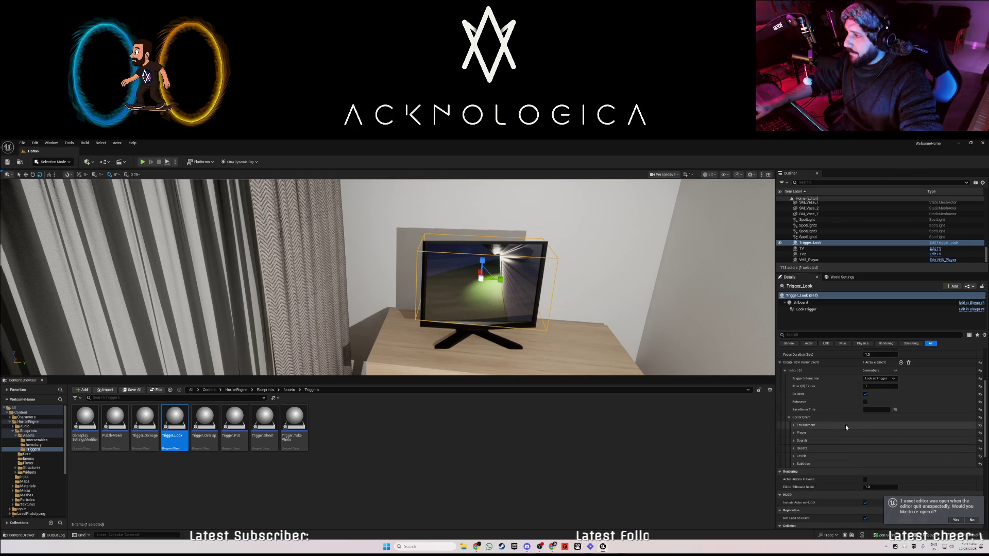
# Expand the event's Environment settings and add one Hide/Unhide/Destroy Actors entry
pyautogui.click(792, 425)
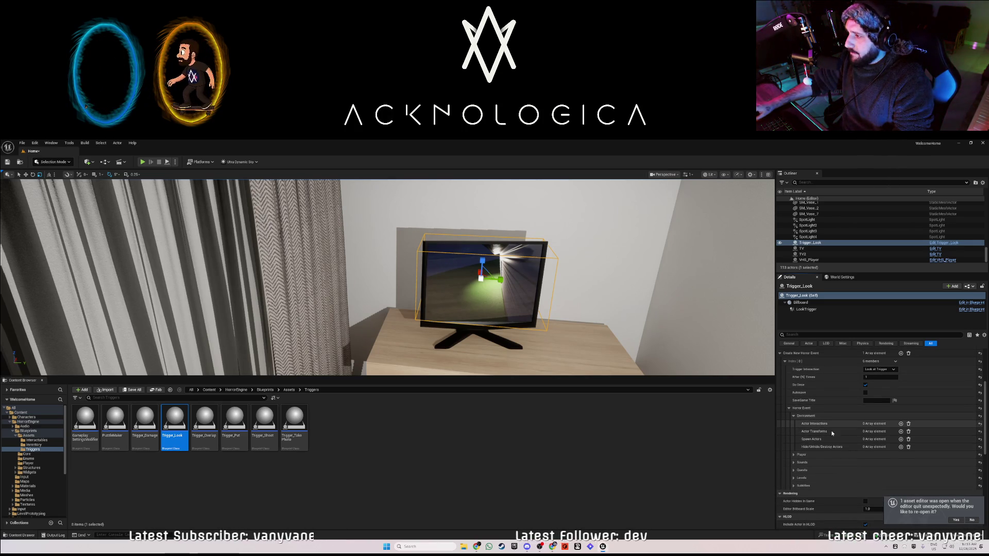
pyautogui.click(901, 446)
pyautogui.scroll(-2, 851, 441)
pyautogui.scroll(-1, 851, 438)
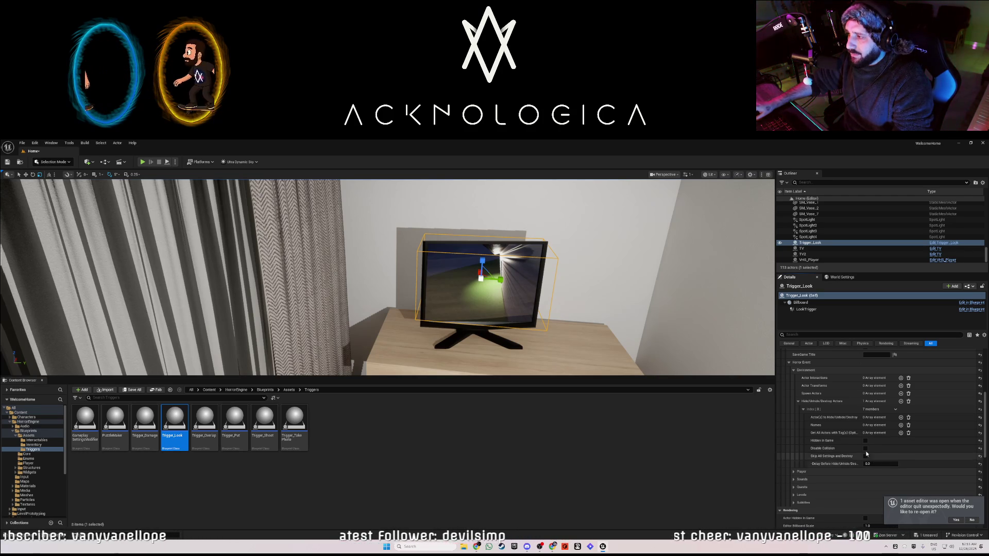
pyautogui.scroll(4, 855, 390)
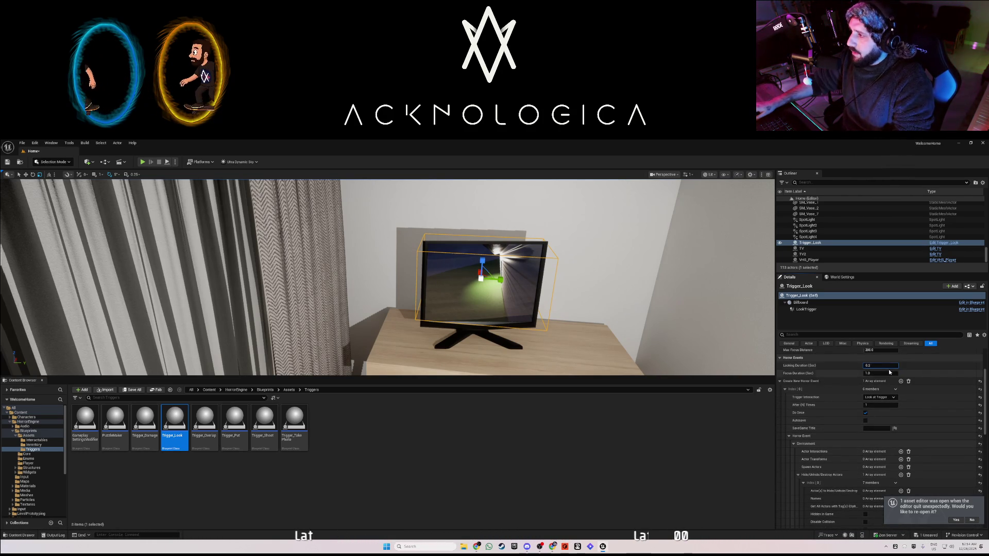
# Enter a 0.2 value and add one actor slot to the Hide/Unhide/Destroy entry
pyautogui.write('0.2')
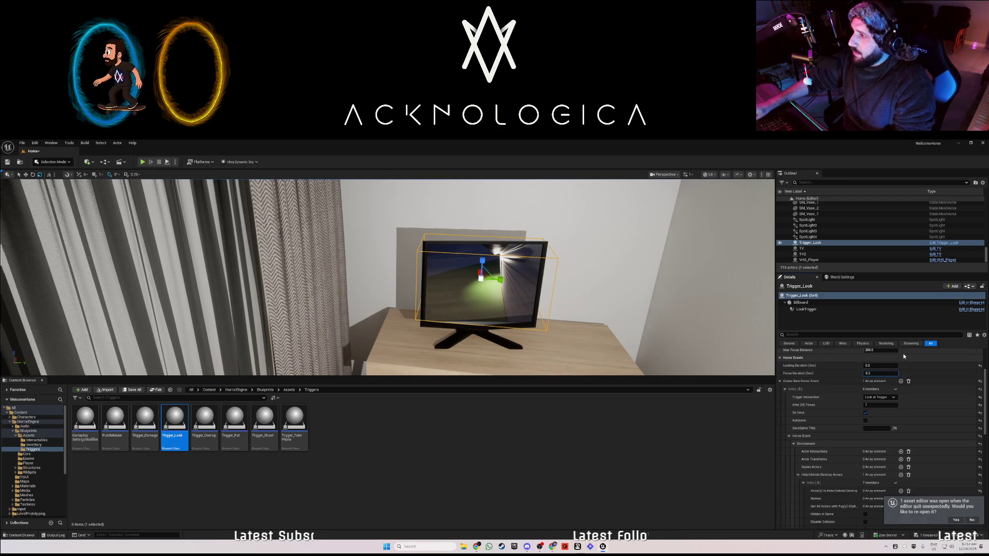
pyautogui.scroll(-1, 906, 384)
pyautogui.scroll(-2, 845, 378)
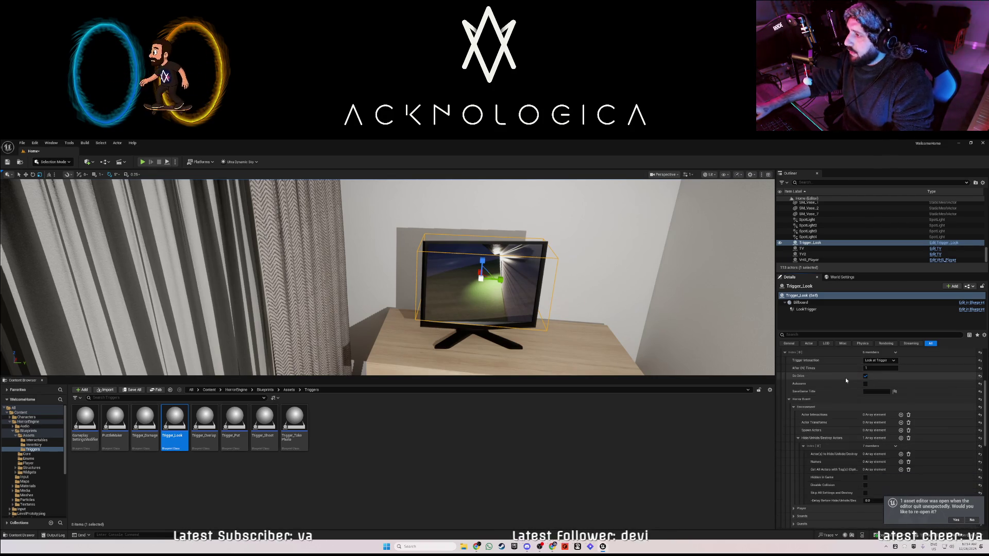
pyautogui.scroll(-2, 843, 380)
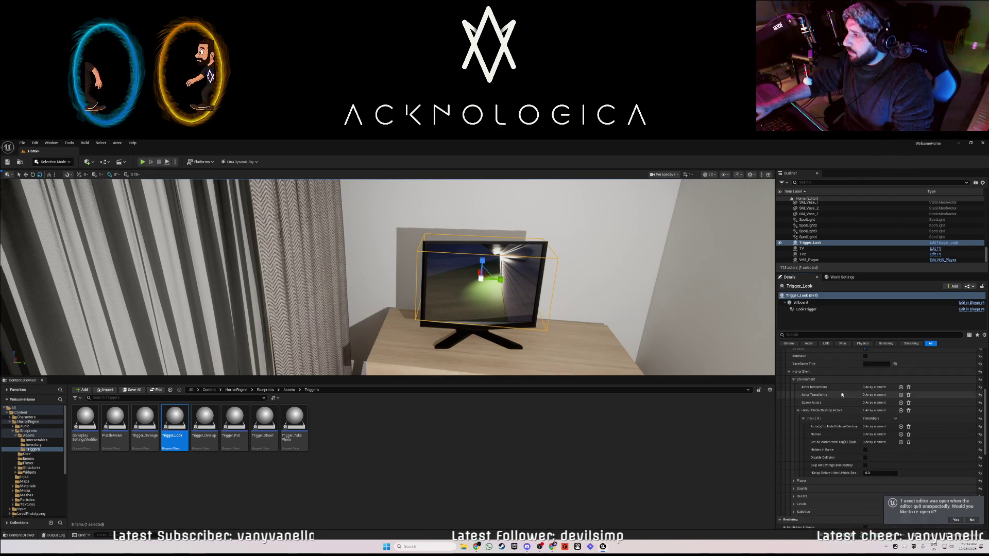
pyautogui.scroll(-3, 837, 407)
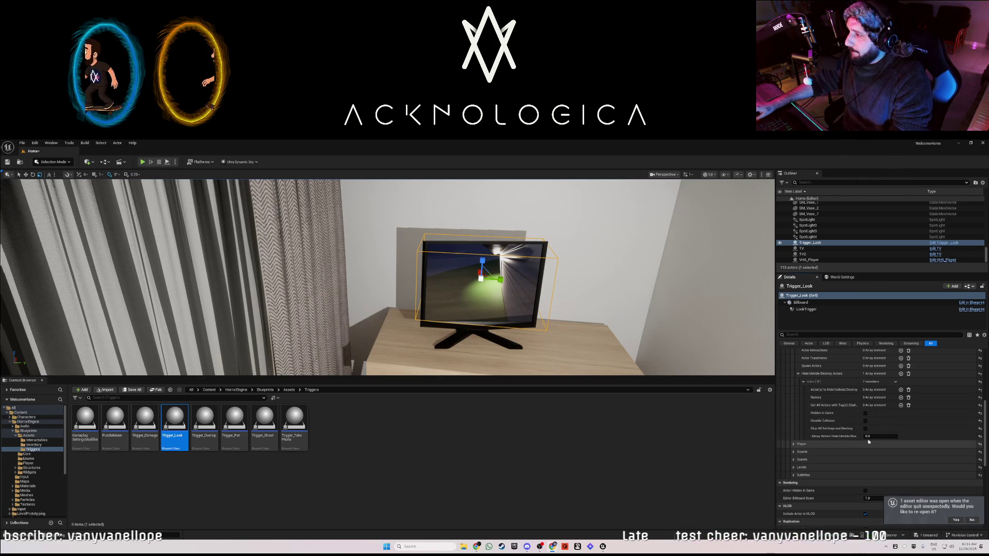
pyautogui.click(900, 390)
# Point the first hide entry at BP_Maynard with a 0.1 delay, then add a second entry
pyautogui.click(888, 398)
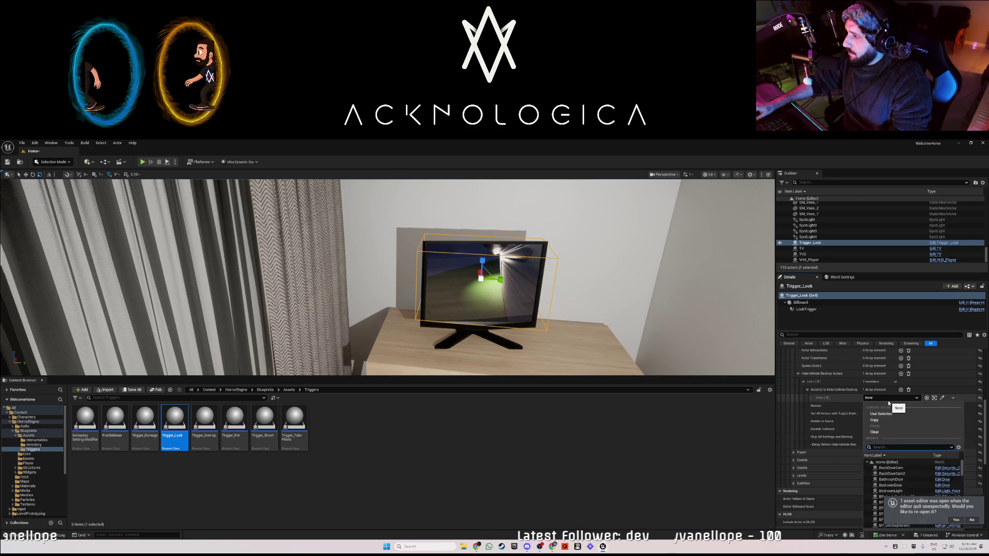
pyautogui.scroll(-3, 885, 485)
pyautogui.click(896, 482)
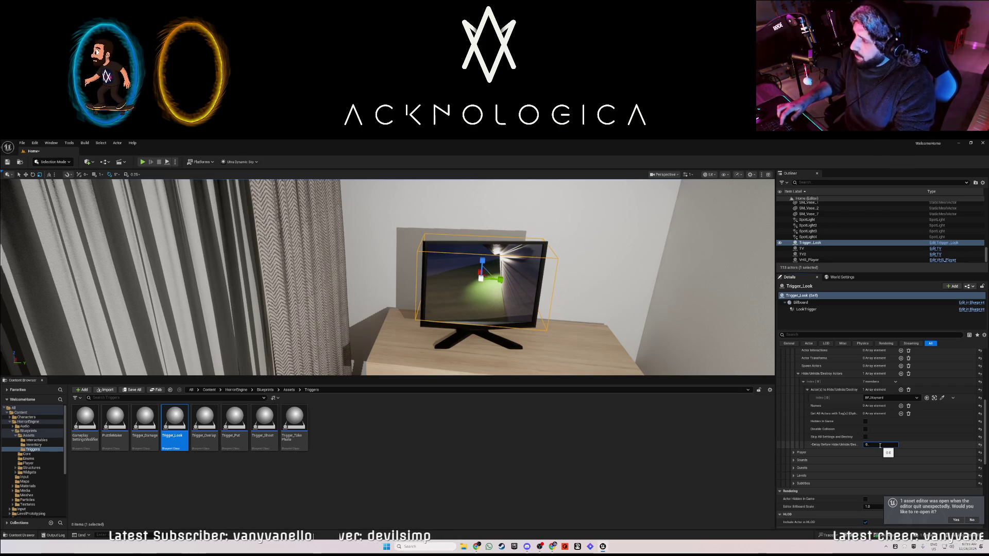
pyautogui.write('0.1')
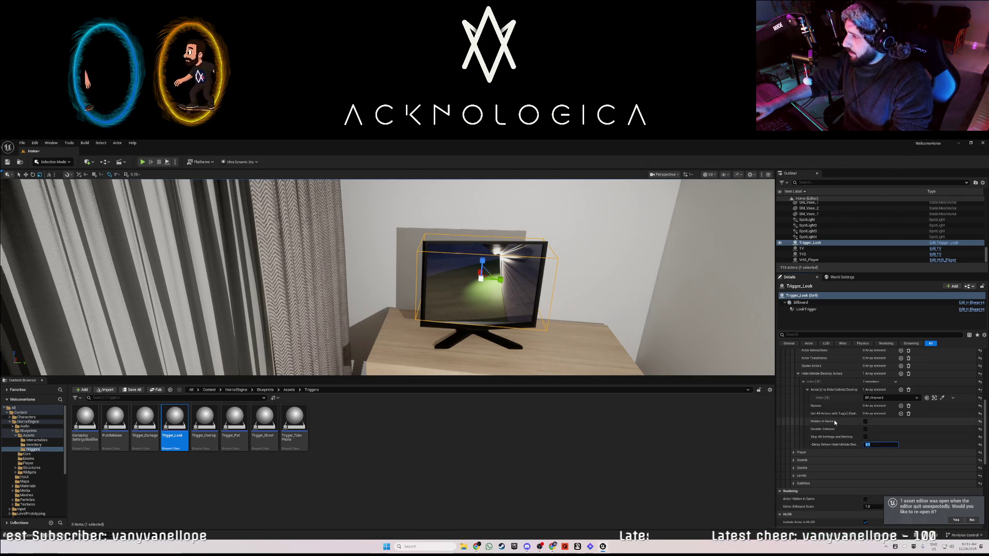
pyautogui.scroll(2, 824, 392)
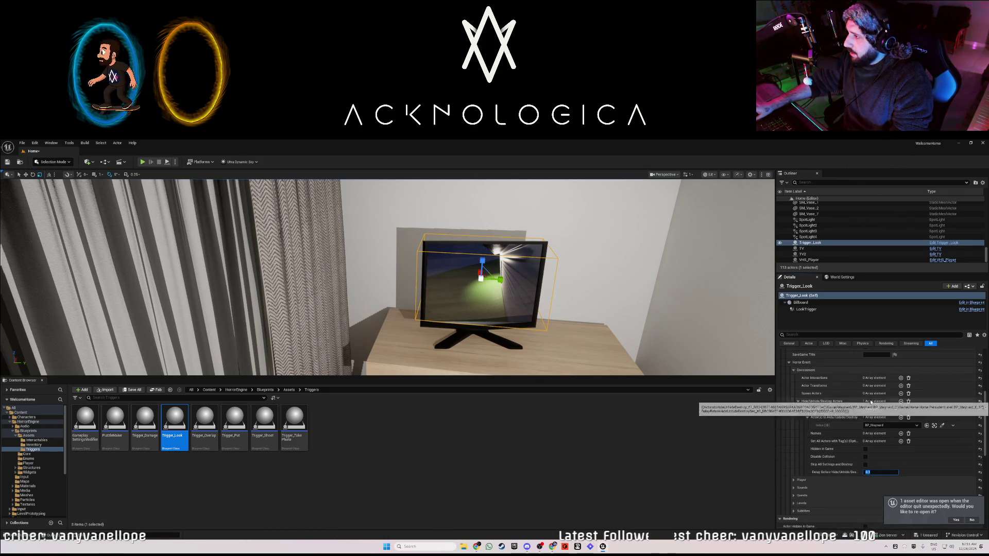
pyautogui.press('Return')
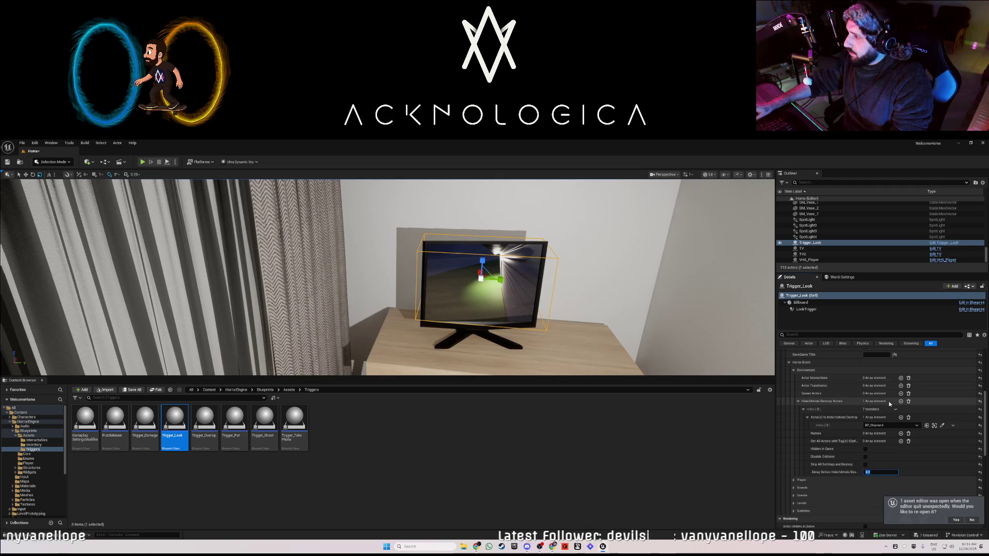
pyautogui.click(902, 402)
pyautogui.scroll(-1, 810, 467)
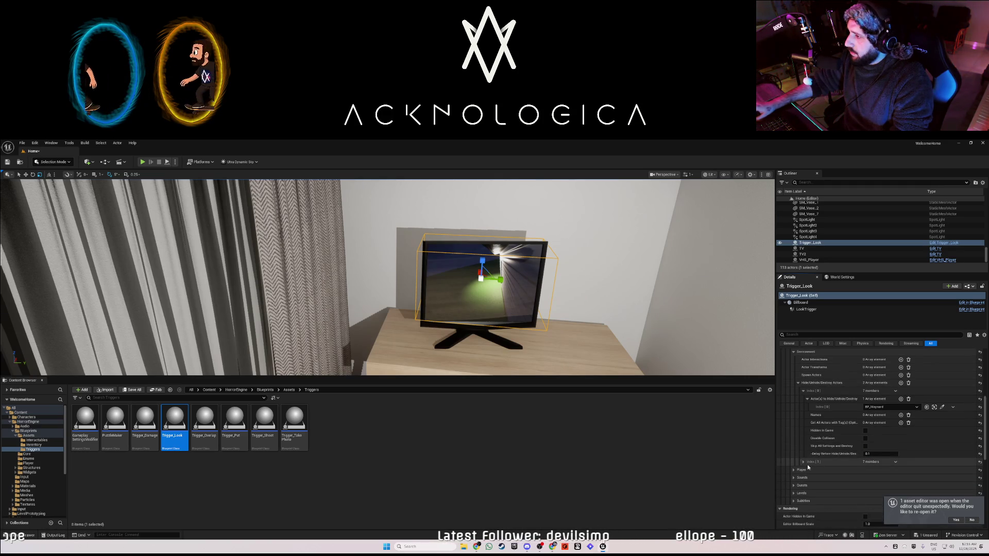
# Add an actor slot to the second entry and set it to BP_Maynard
pyautogui.click(802, 462)
pyautogui.scroll(-1, 824, 464)
pyautogui.click(901, 442)
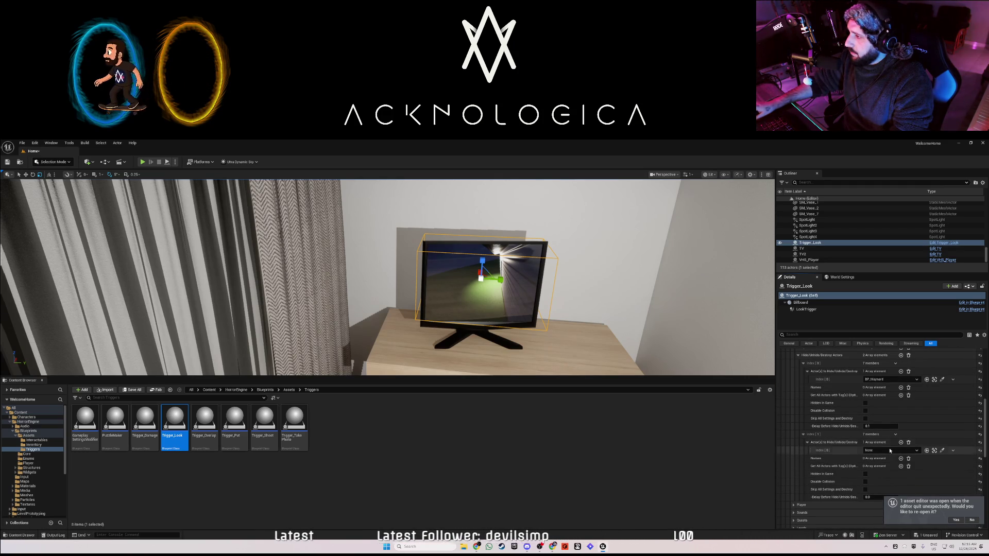
pyautogui.click(890, 450)
pyautogui.scroll(-1, 900, 424)
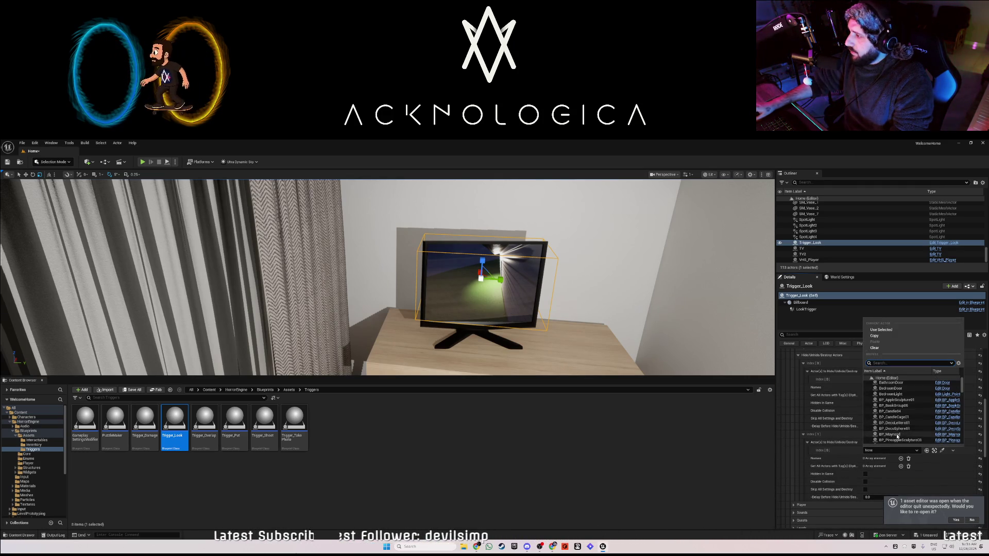
pyautogui.click(897, 436)
# Tick Hidden in Game for the second entry and set its Delay to 0.3
pyautogui.scroll(-1, 865, 449)
pyautogui.click(866, 446)
pyautogui.click(880, 469)
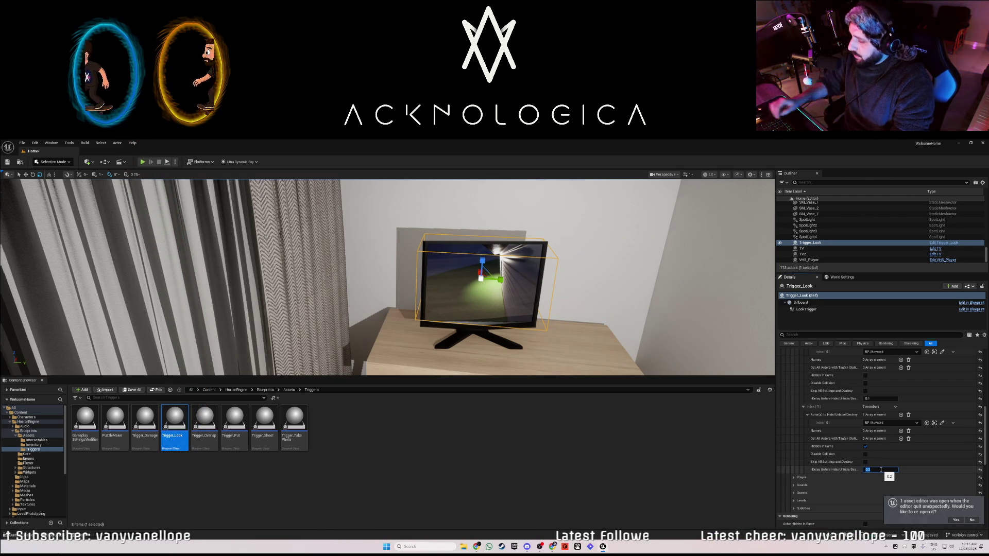
pyautogui.write('0.3')
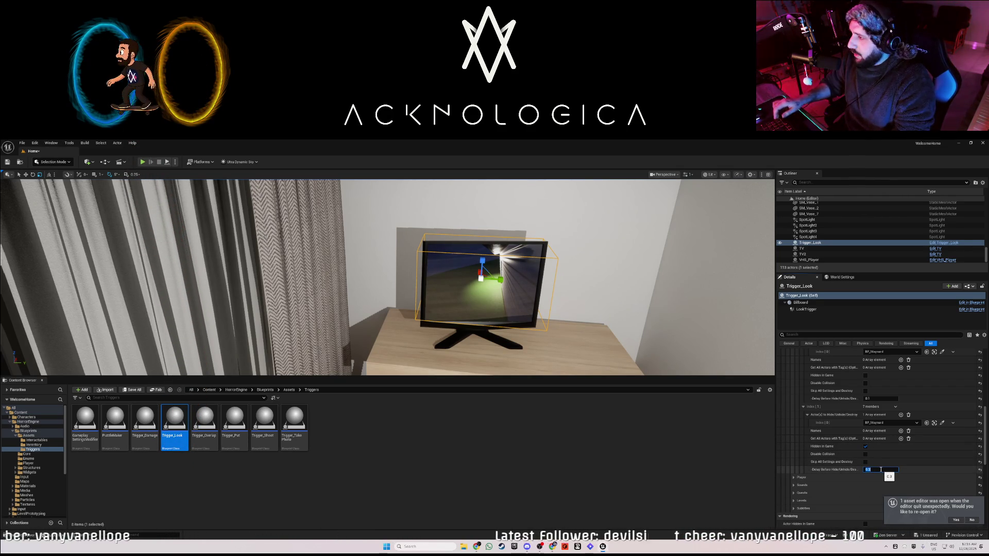
pyautogui.scroll(-1, 795, 485)
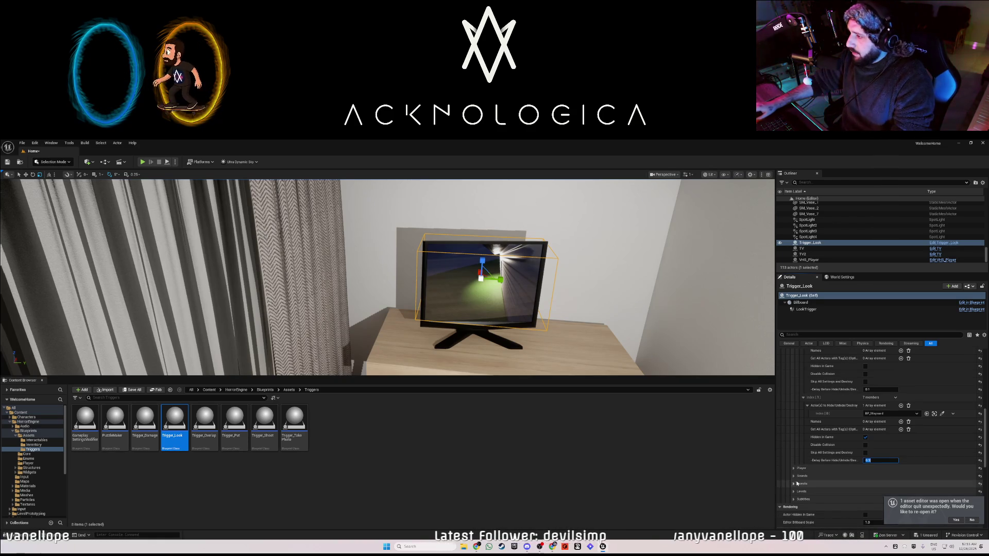
pyautogui.scroll(5, 808, 469)
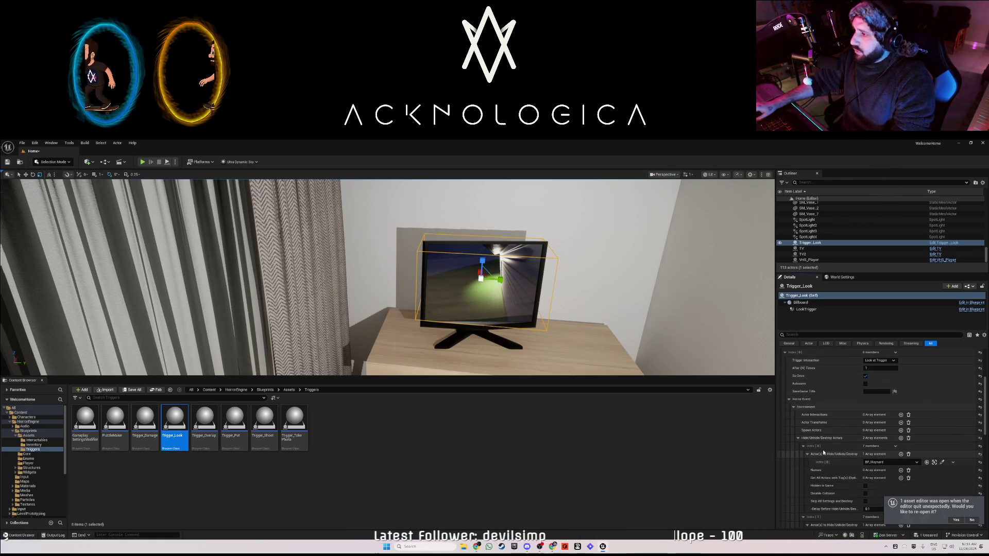
pyautogui.scroll(2, 796, 408)
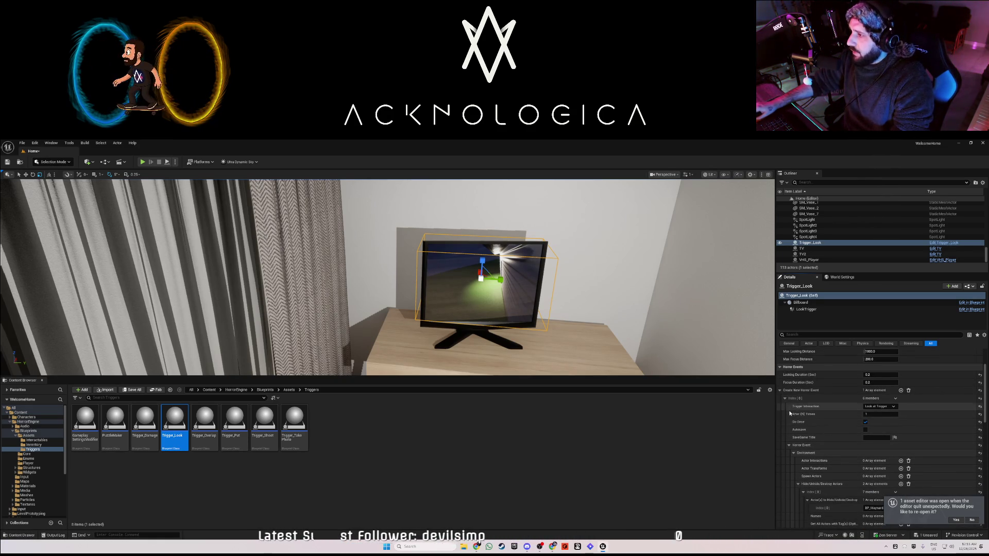
pyautogui.scroll(-1, 790, 441)
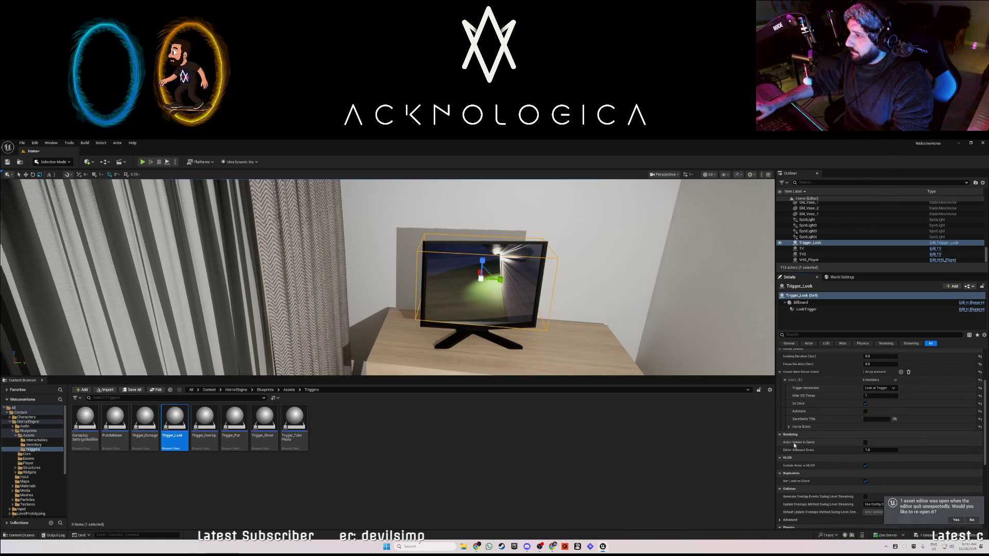
# Collapse Environment and add a Player Look at Actor(s) event with one sequence step
pyautogui.click(793, 435)
pyautogui.scroll(-2, 794, 403)
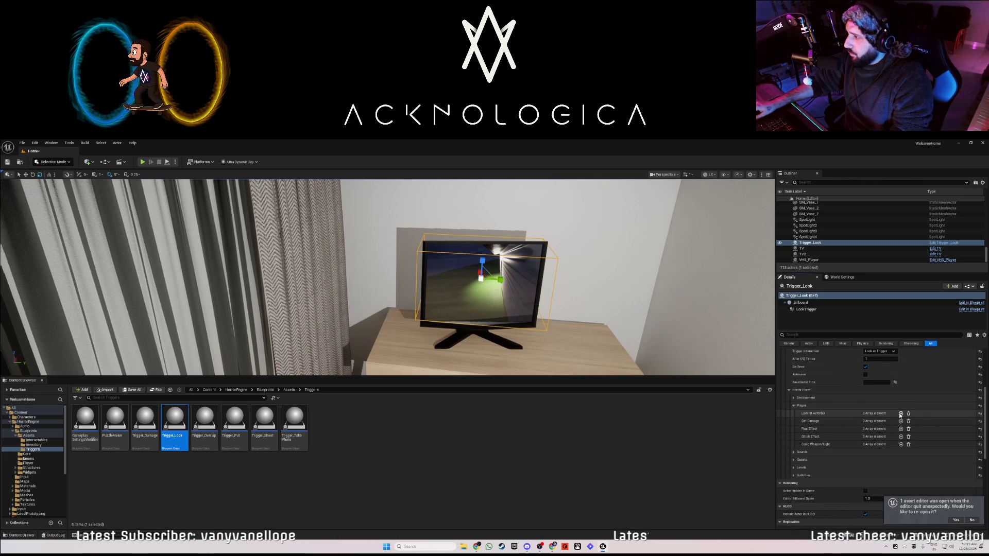
pyautogui.click(900, 413)
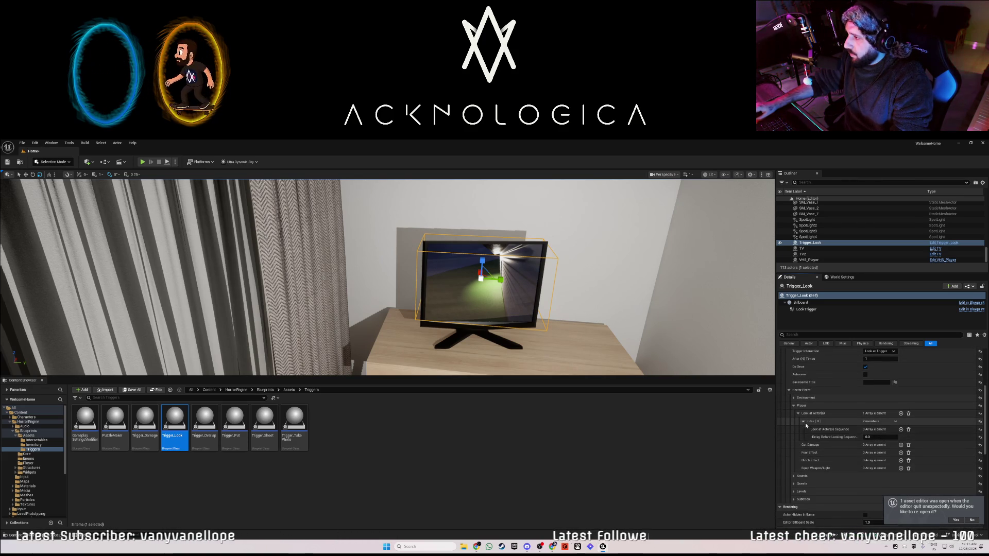
pyautogui.click(900, 429)
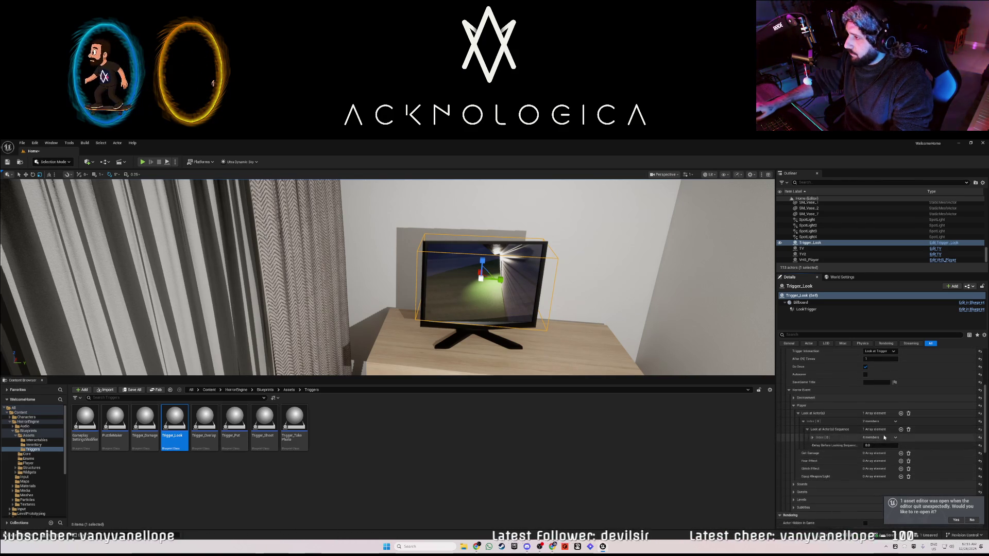
pyautogui.click(813, 437)
pyautogui.click(899, 446)
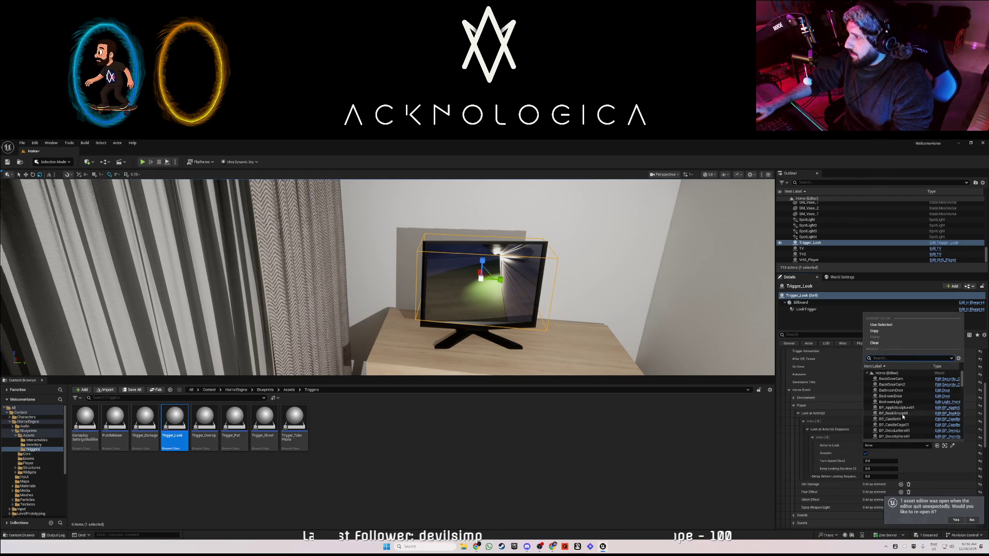
# Browse the level actor list and choose Security_Monitor as the Actor to Look
pyautogui.scroll(-3, 903, 417)
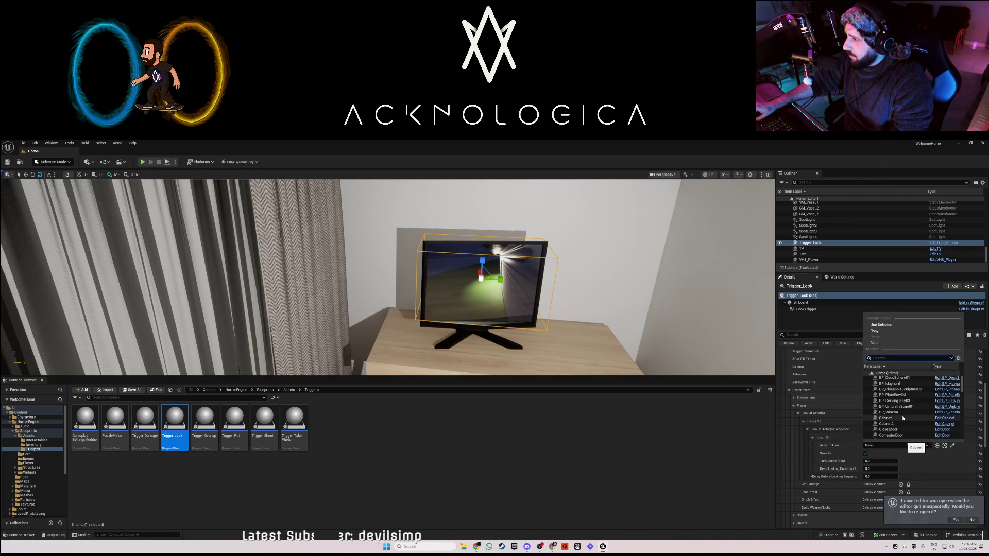
pyautogui.scroll(-10, 906, 421)
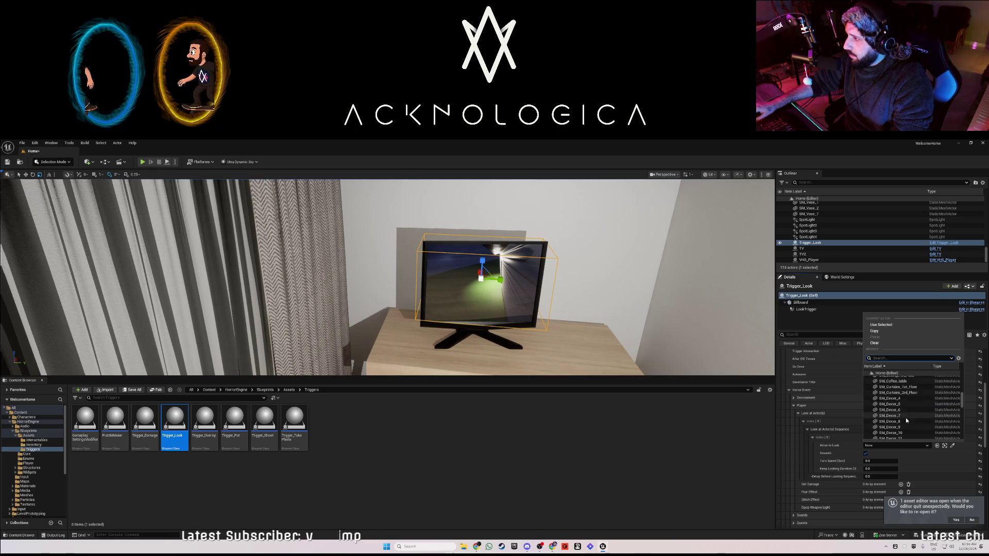
pyautogui.scroll(-2, 907, 421)
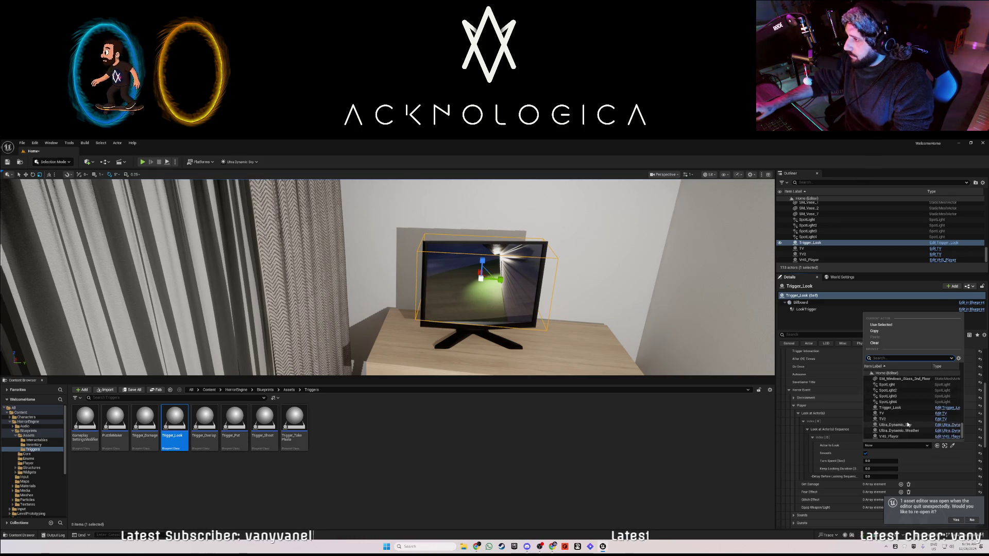
pyautogui.scroll(10, 907, 425)
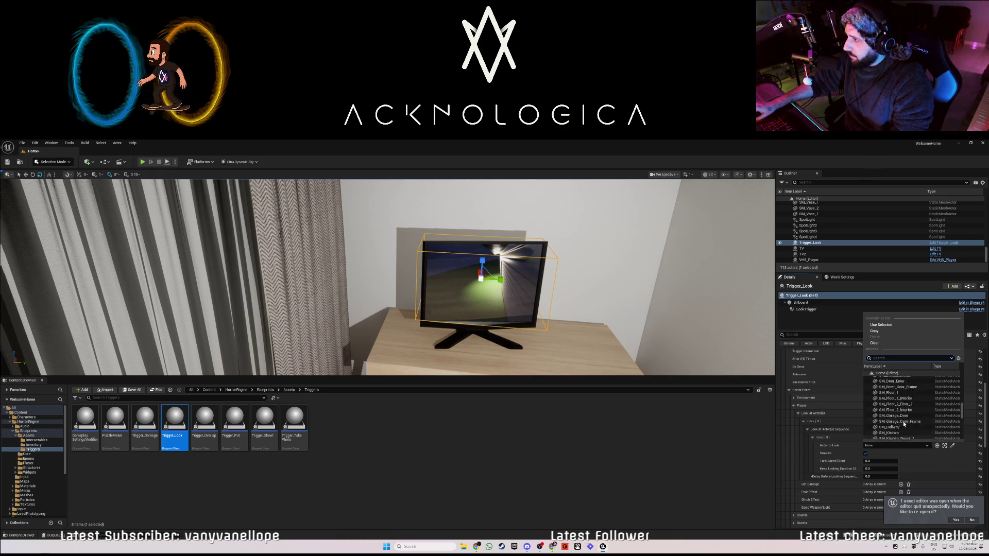
pyautogui.scroll(5, 904, 424)
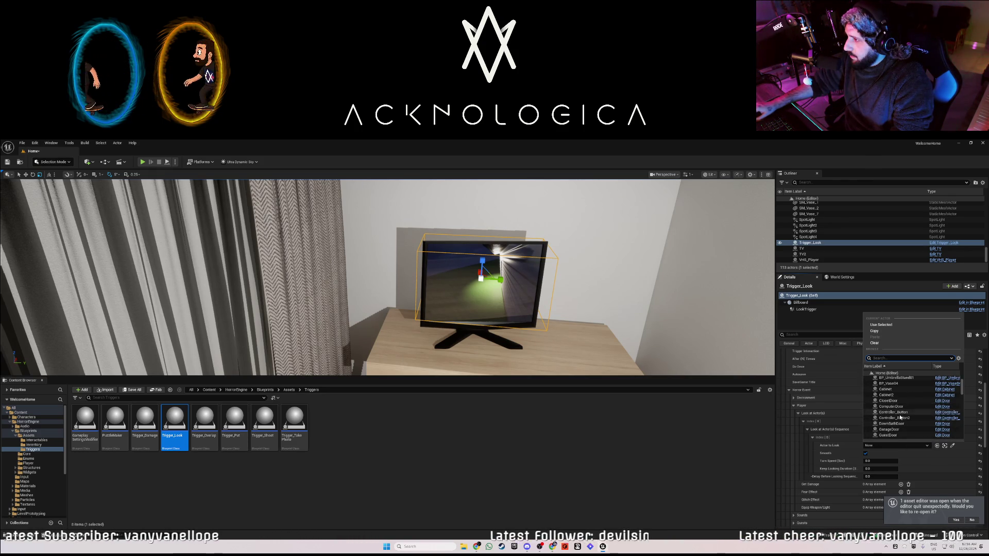
pyautogui.scroll(3, 898, 420)
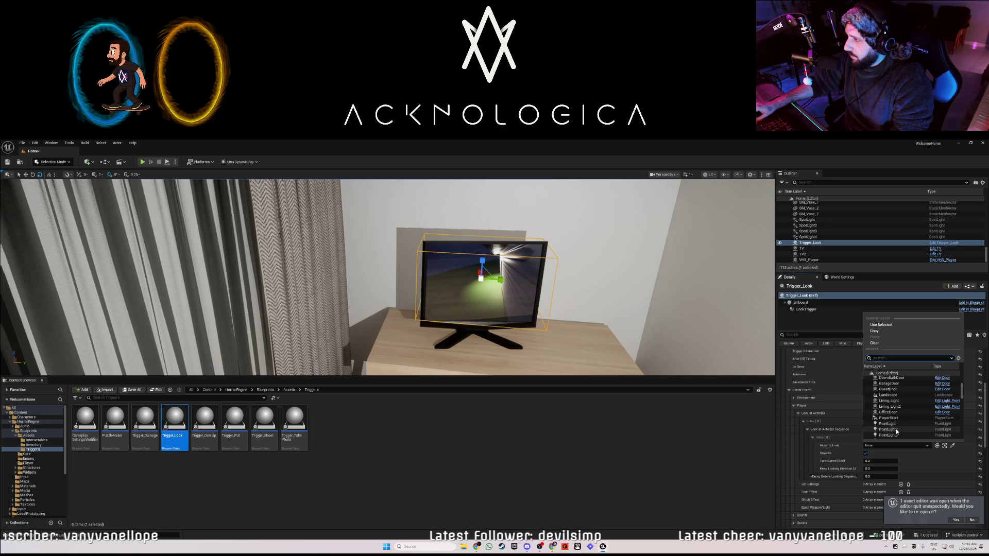
pyautogui.scroll(-1, 895, 417)
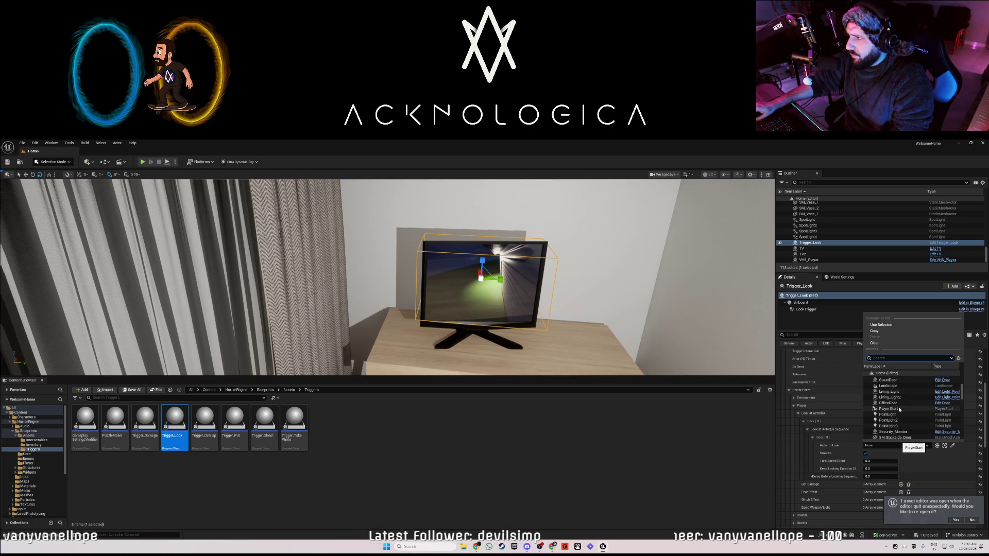
pyautogui.scroll(1, 898, 409)
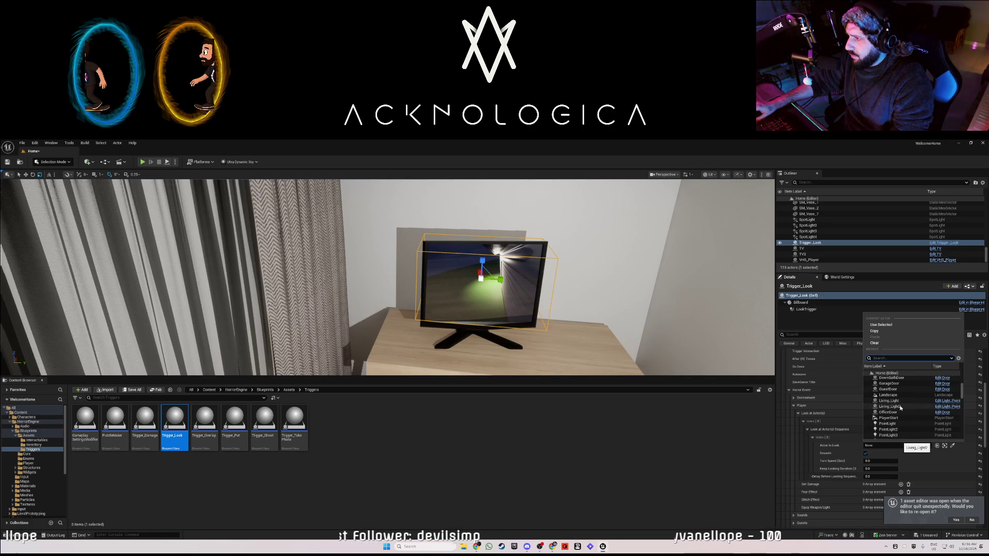
pyautogui.scroll(1, 900, 408)
pyautogui.scroll(3, 901, 407)
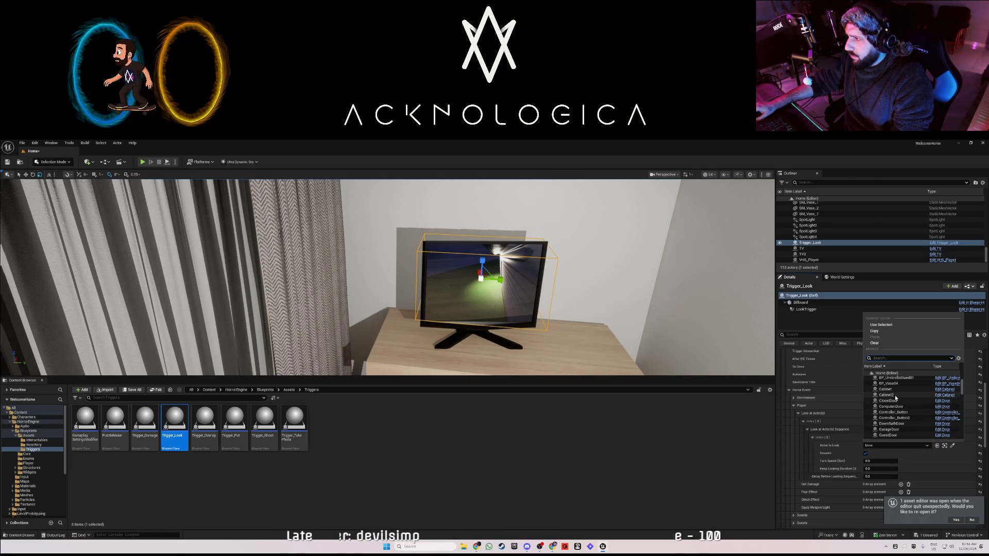
pyautogui.scroll(3, 896, 398)
pyautogui.scroll(3, 897, 416)
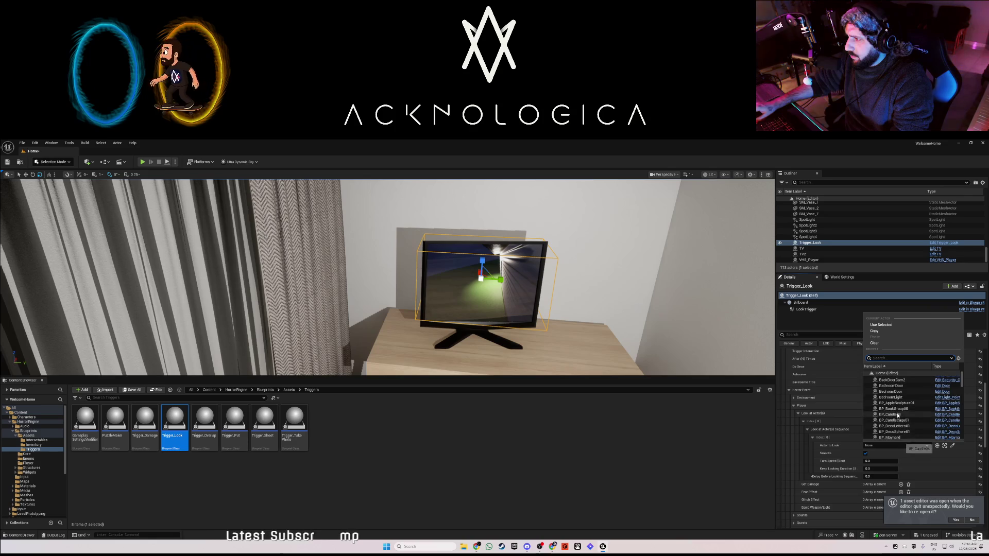
pyautogui.scroll(1, 896, 404)
pyautogui.scroll(-5, 896, 400)
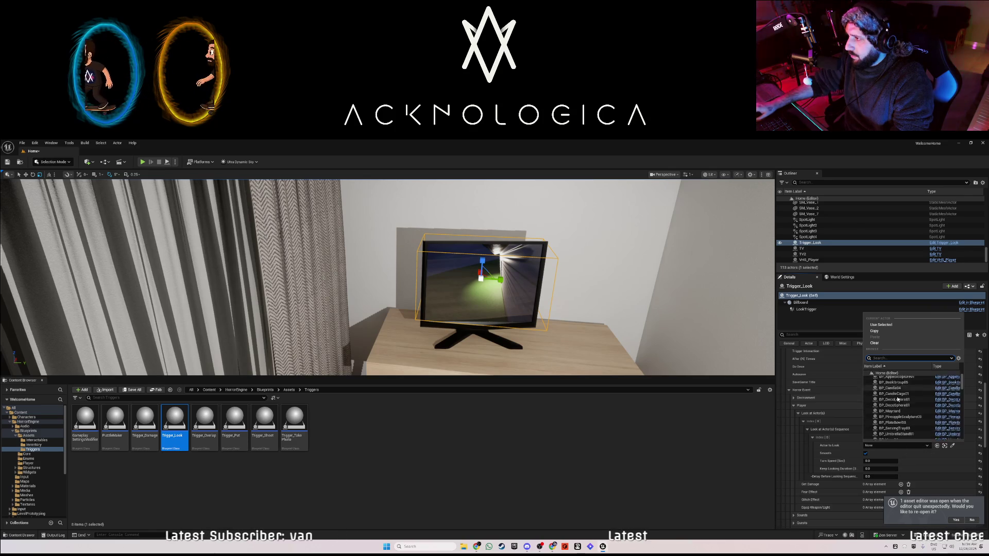
pyautogui.scroll(-2, 899, 406)
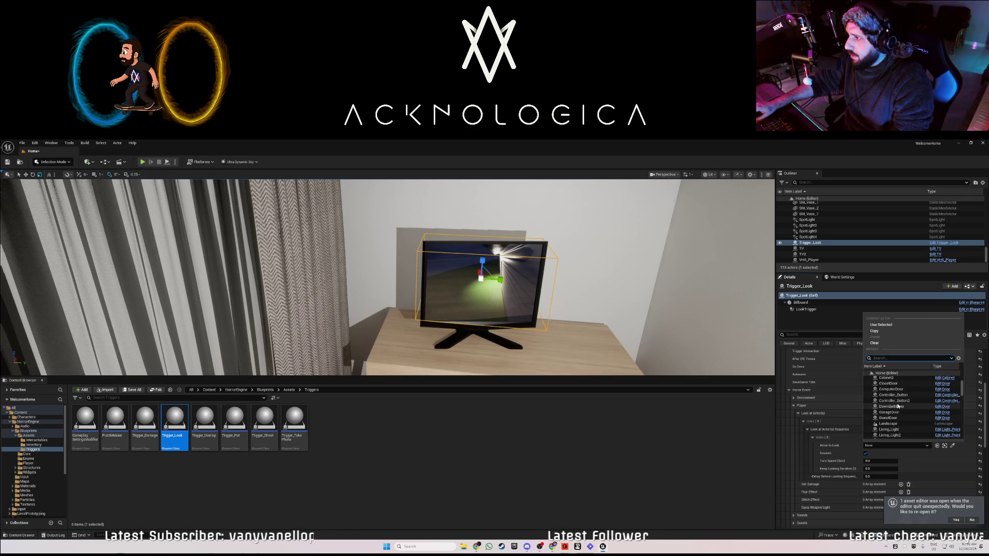
pyautogui.scroll(-3, 898, 408)
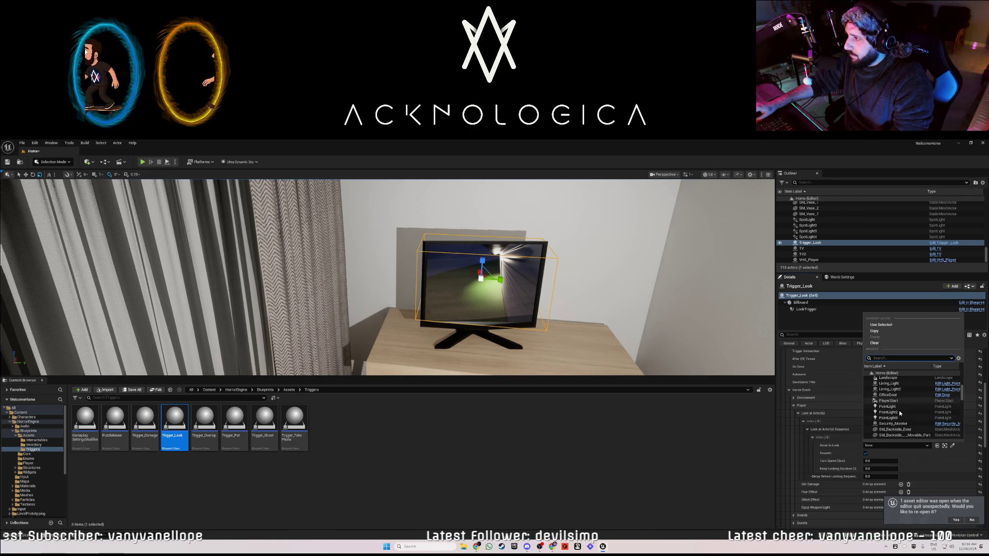
pyautogui.scroll(-1, 899, 412)
pyautogui.scroll(-4, 899, 412)
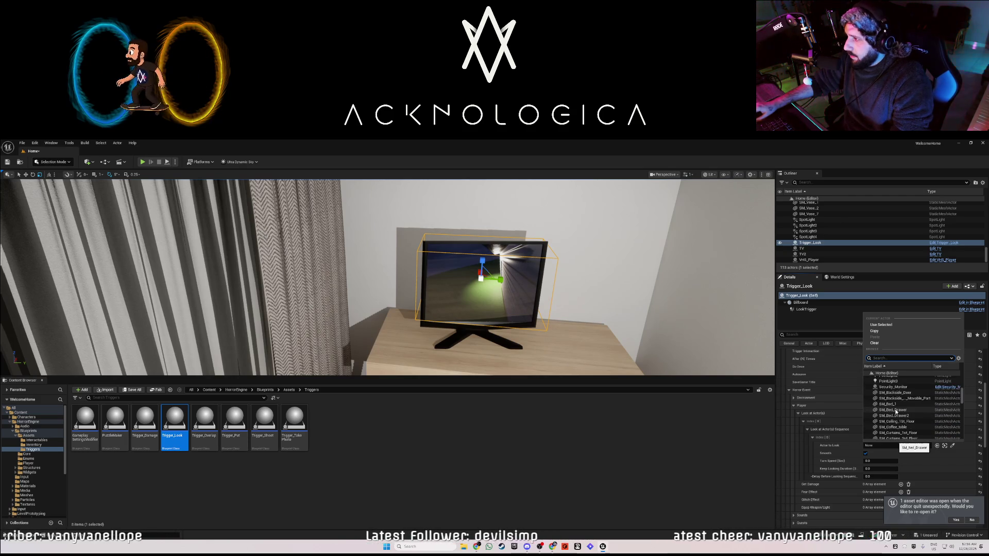
pyautogui.scroll(-3, 906, 418)
pyautogui.scroll(-3, 908, 421)
pyautogui.scroll(-4, 908, 422)
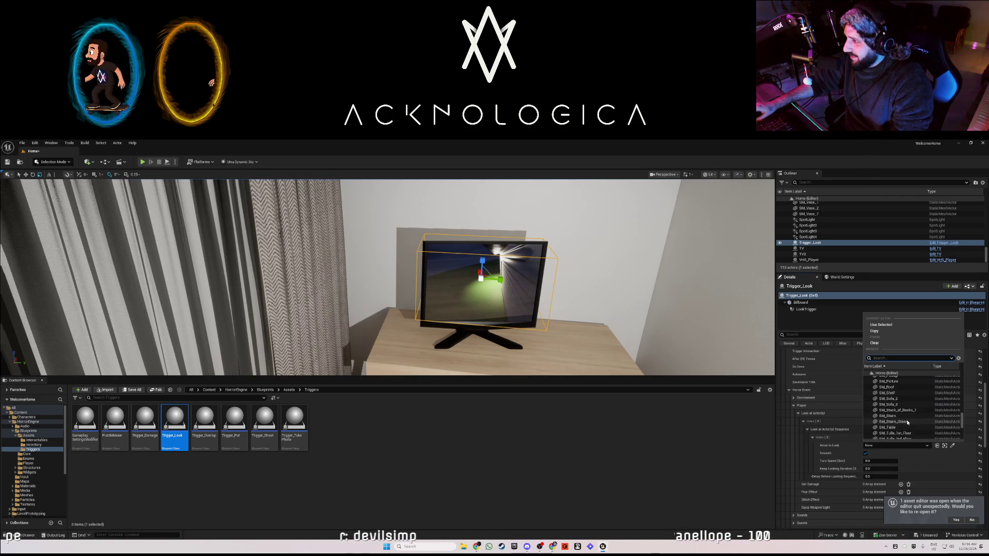
pyautogui.scroll(-3, 911, 423)
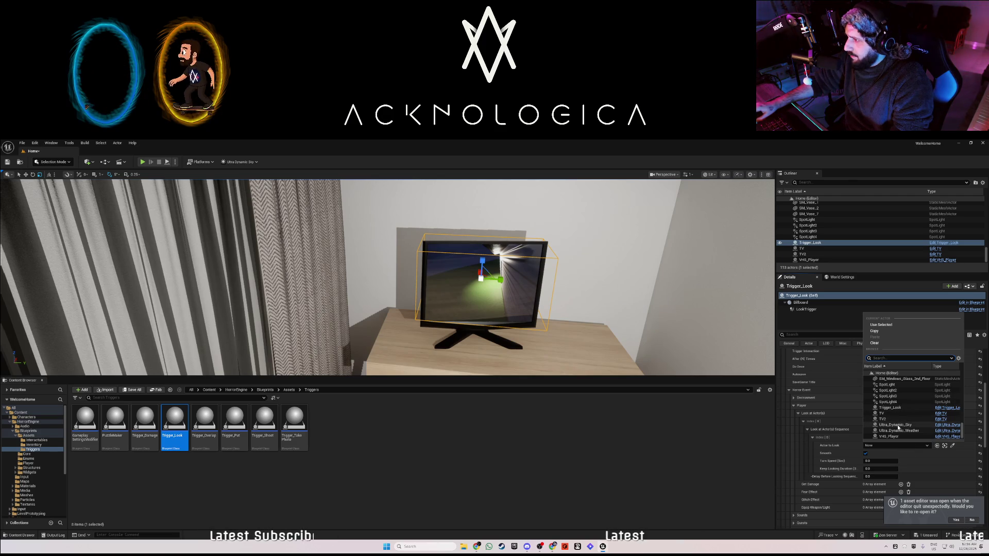
pyautogui.scroll(6, 900, 410)
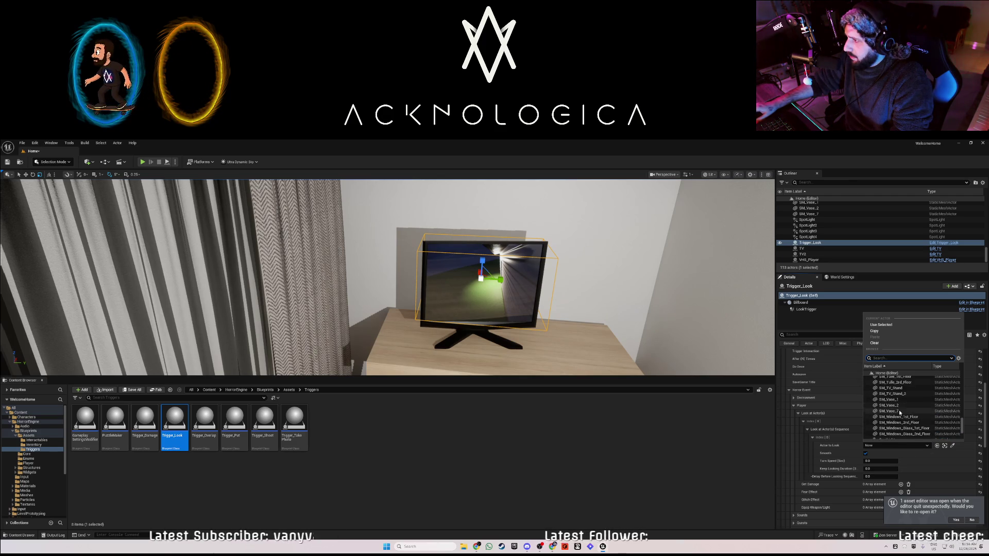
pyautogui.scroll(10, 900, 416)
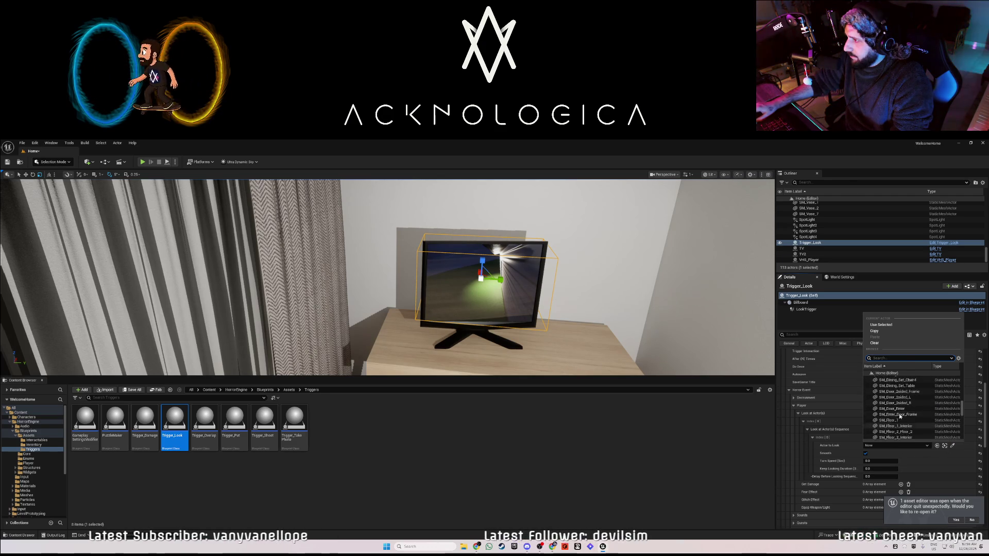
pyautogui.scroll(5, 899, 415)
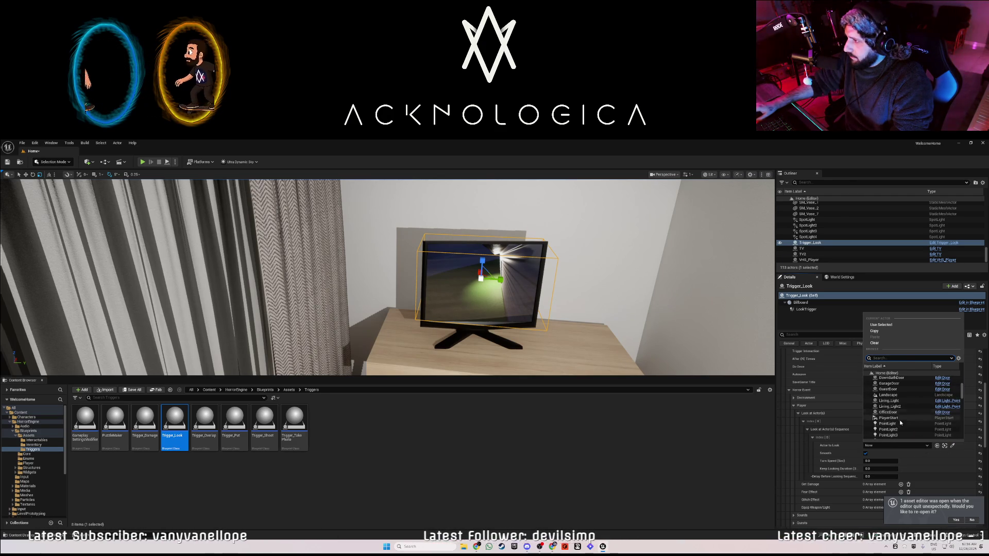
pyautogui.scroll(-2, 898, 415)
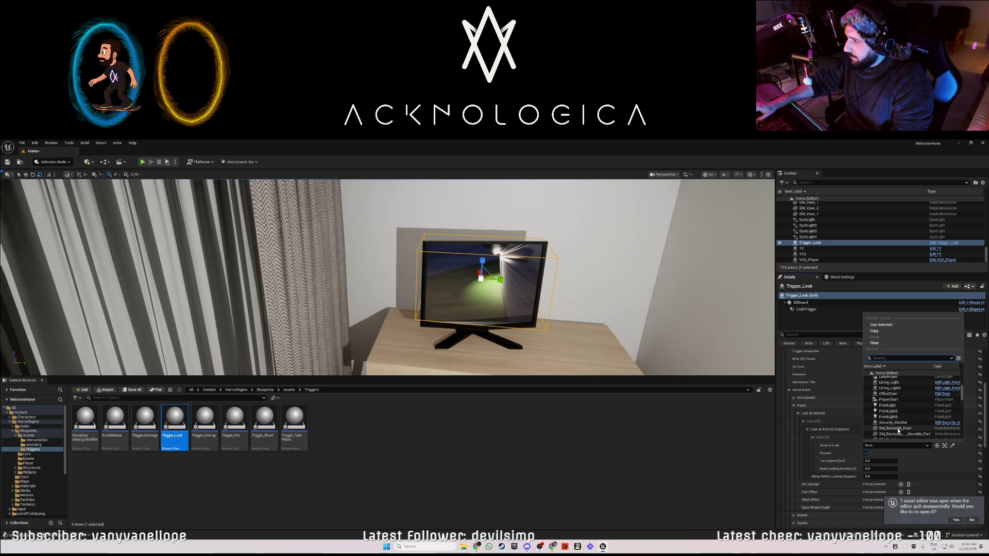
pyautogui.click(900, 428)
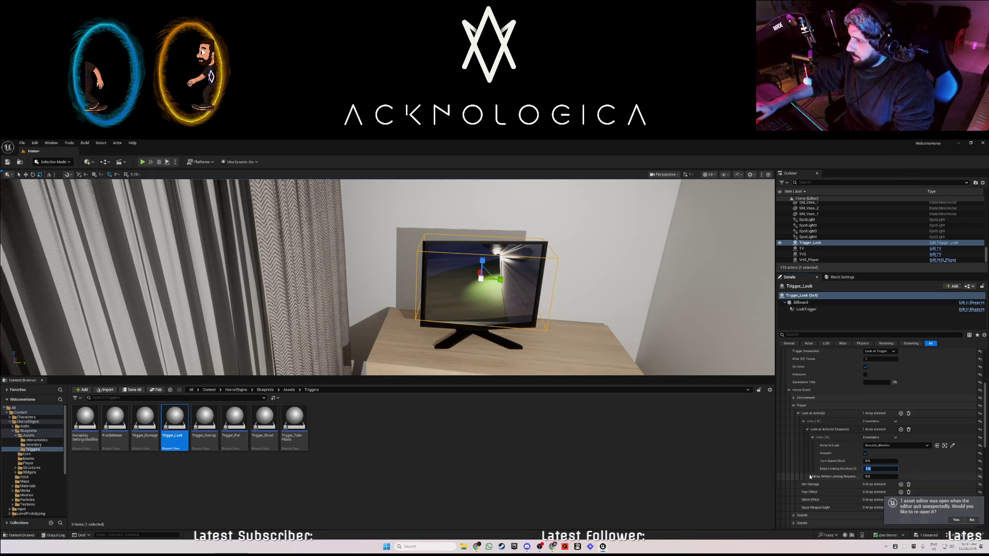
# Expand Fear Effect Index[0] settings and start a playtest of the level
pyautogui.scroll(-1, 825, 482)
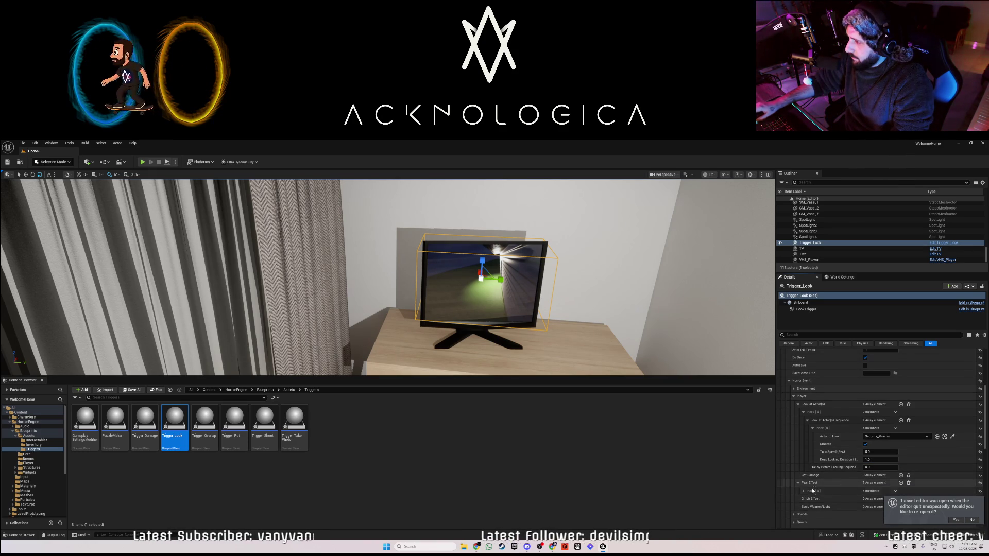
pyautogui.click(803, 491)
pyautogui.scroll(-5, 850, 487)
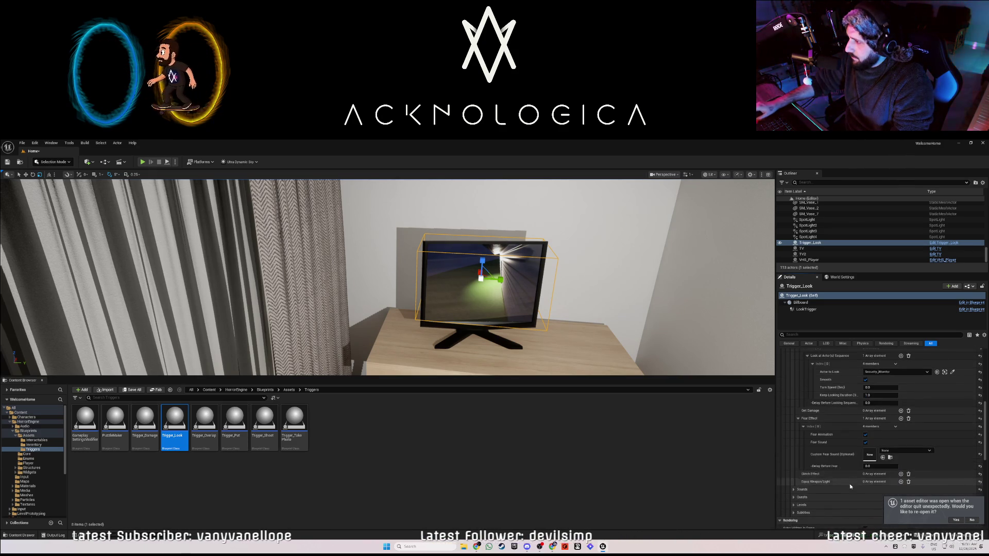
pyautogui.click(142, 162)
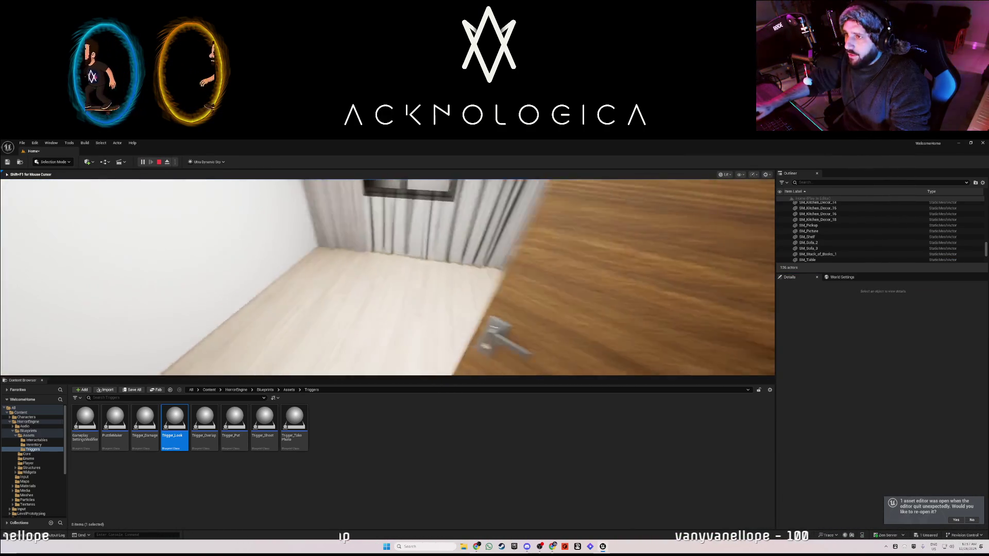
pyautogui.press('Escape')
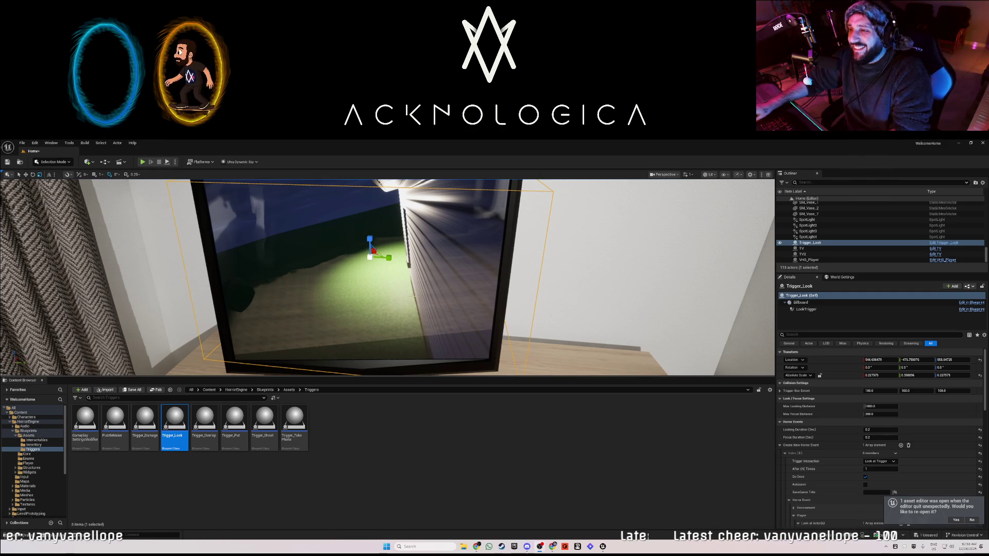
# Set the point light beside the monitor to 2 cd intensity with pale peach FFEACD colour
pyautogui.moveTo(600, 298)
pyautogui.mouseDown()
pyautogui.moveTo(592, 340)
pyautogui.moveTo(562, 348)
pyautogui.moveTo(562, 282)
pyautogui.moveTo(602, 293)
pyautogui.mouseUp()
pyautogui.click(310, 245)
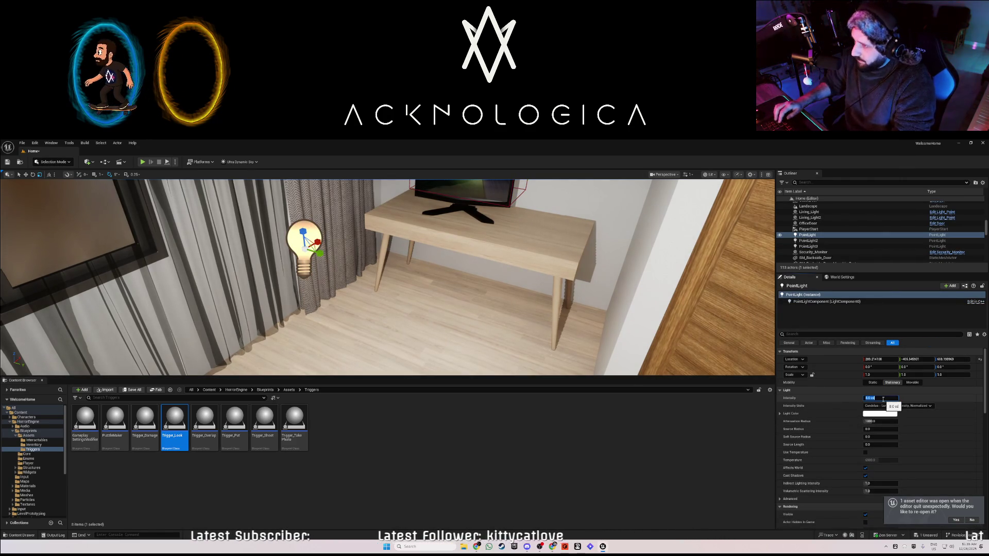
pyautogui.write('2')
pyautogui.press('Return')
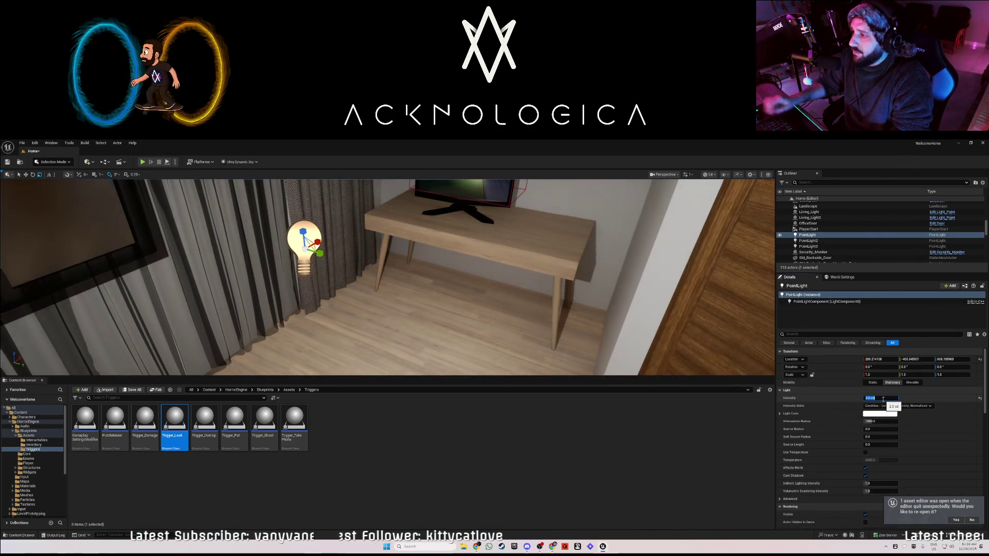
pyautogui.click(874, 415)
pyautogui.click(784, 426)
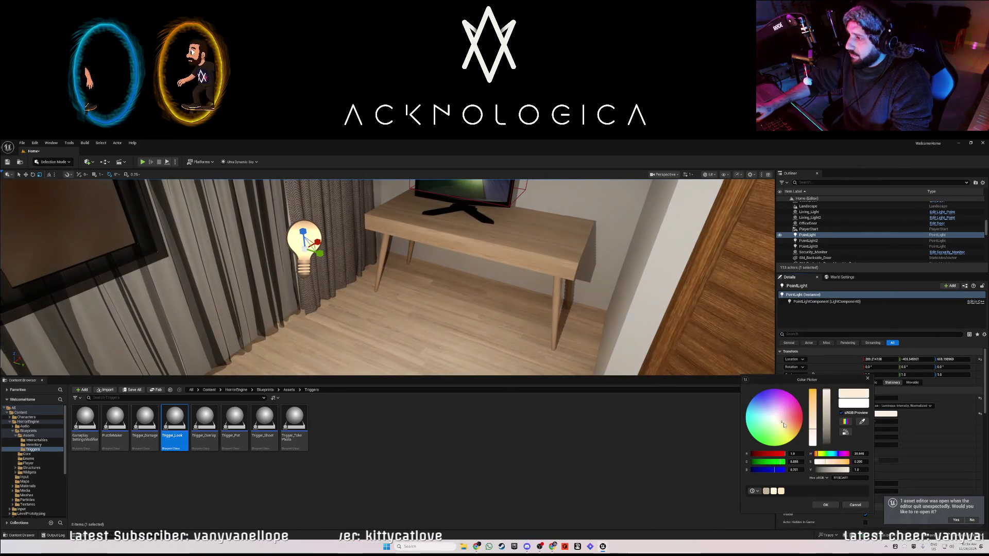
pyautogui.click(827, 505)
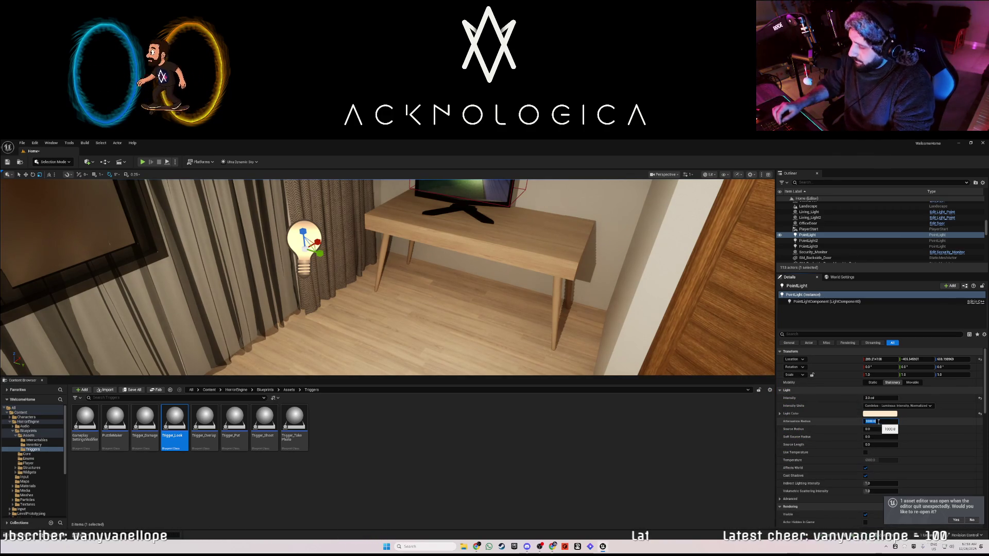
# Set the light's Attenuation Radius to 200 and play-test the level
pyautogui.write('30')
pyautogui.press('Return')
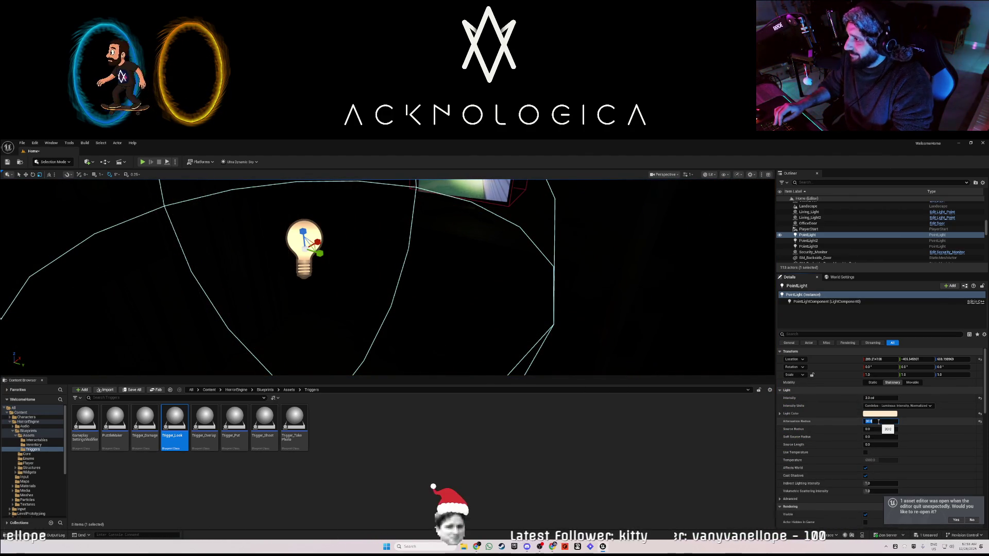
pyautogui.press('Return')
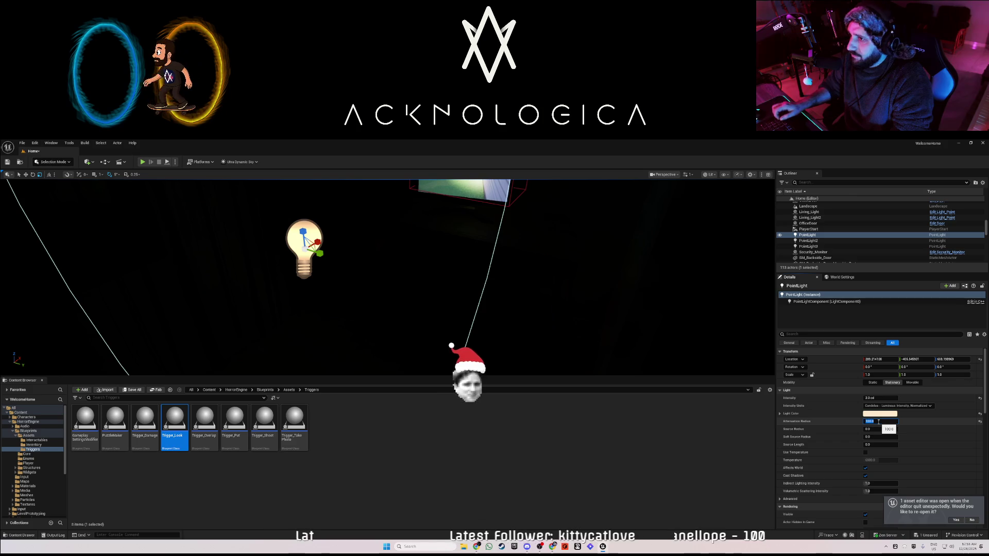
pyautogui.moveTo(639, 333)
pyautogui.mouseDown()
pyautogui.moveTo(587, 375)
pyautogui.moveTo(582, 358)
pyautogui.moveTo(551, 350)
pyautogui.moveTo(587, 305)
pyautogui.mouseUp()
pyautogui.click(878, 421)
pyautogui.press('Return')
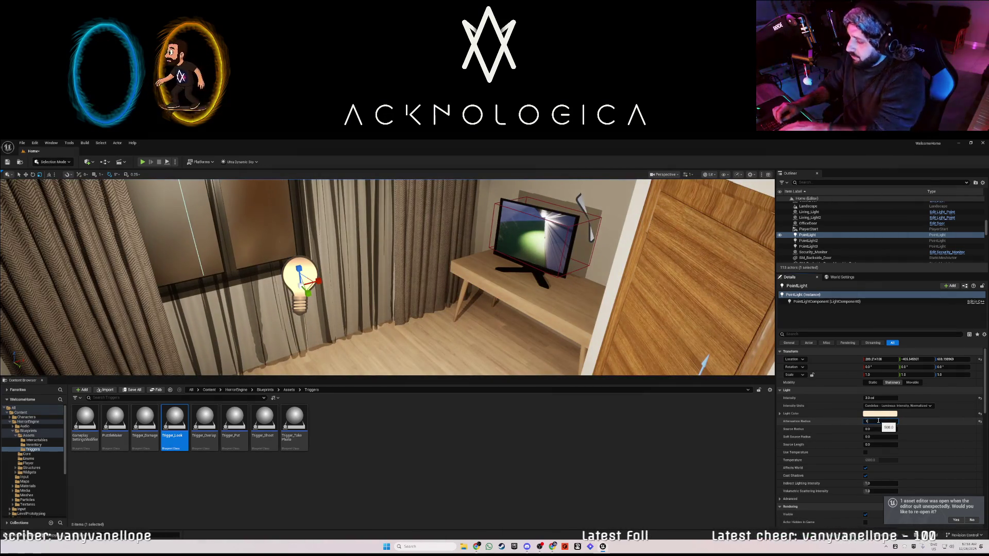
pyautogui.write('200')
pyautogui.press('Return')
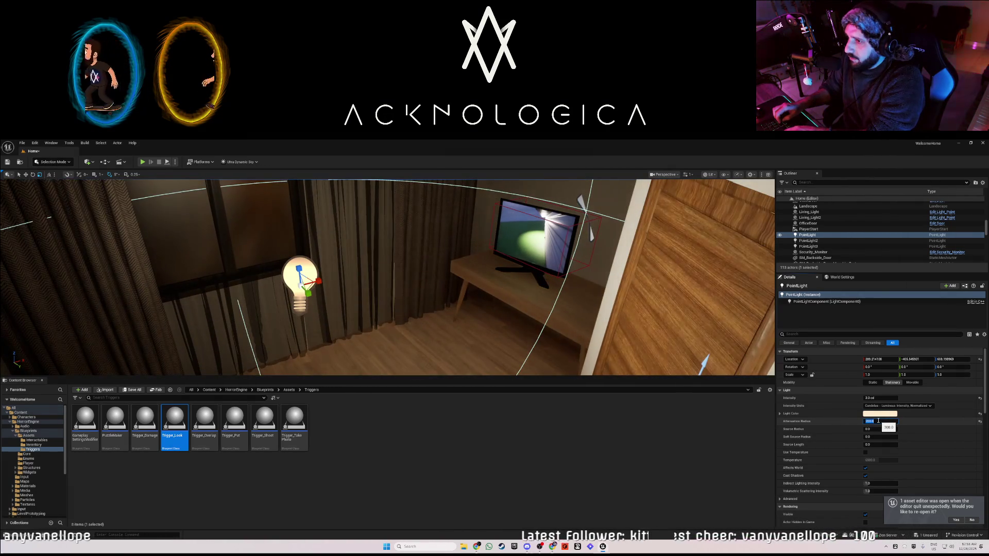
pyautogui.click(143, 162)
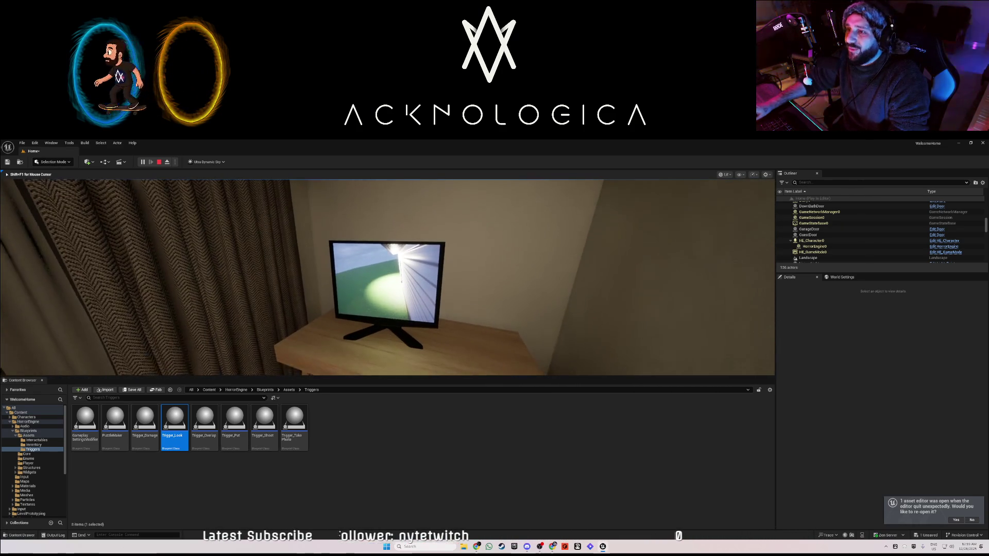
# Stop the play test and select the look trigger around the bedroom monitor
pyautogui.press('Escape')
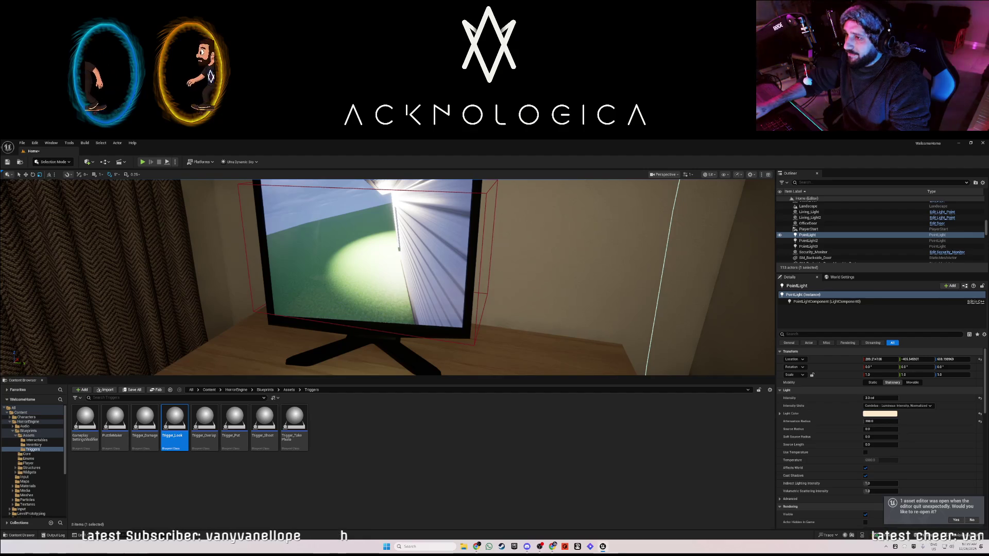
pyautogui.click(477, 309)
pyautogui.click(479, 319)
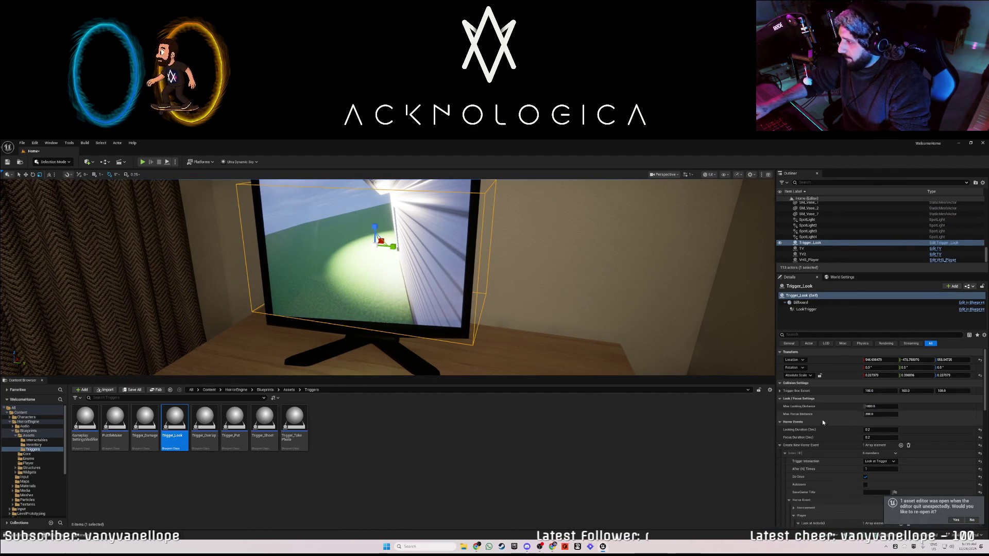
# Change Actor to Look from Security_Monitor to Trigger_Look, then play the level
pyautogui.scroll(-4, 847, 465)
pyautogui.scroll(-2, 849, 465)
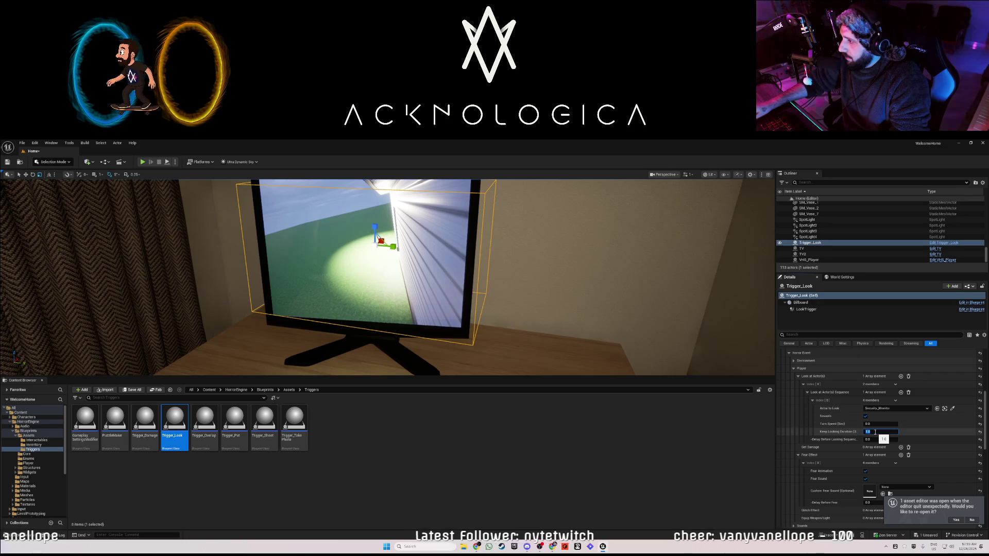
pyautogui.click(898, 410)
pyautogui.click(875, 418)
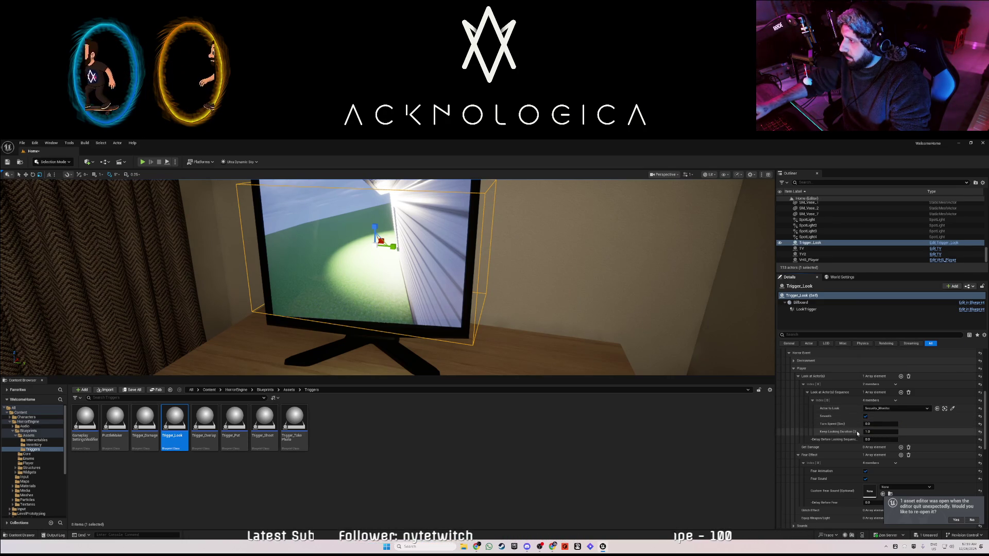
pyautogui.click(888, 409)
pyautogui.scroll(-3, 907, 394)
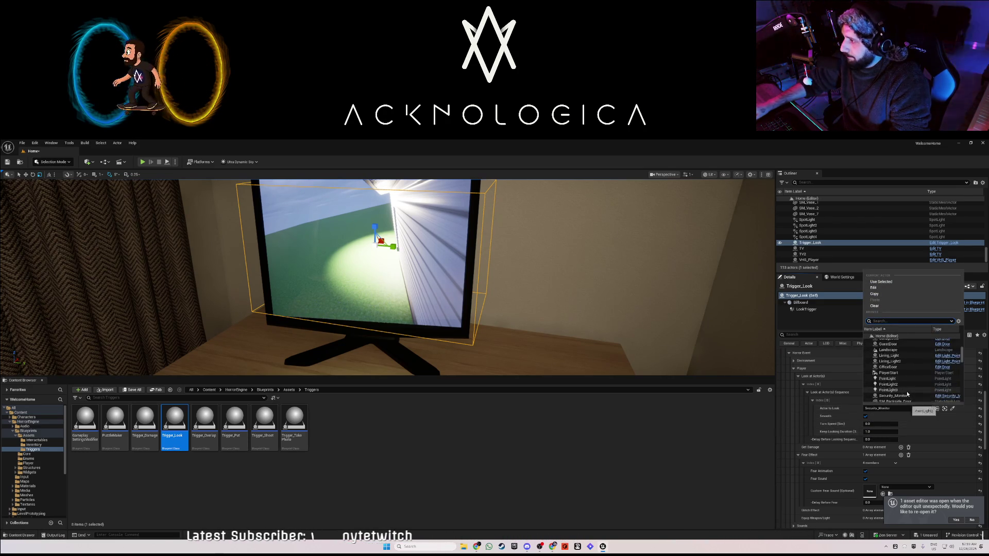
pyautogui.scroll(-3, 907, 395)
pyautogui.scroll(-5, 907, 394)
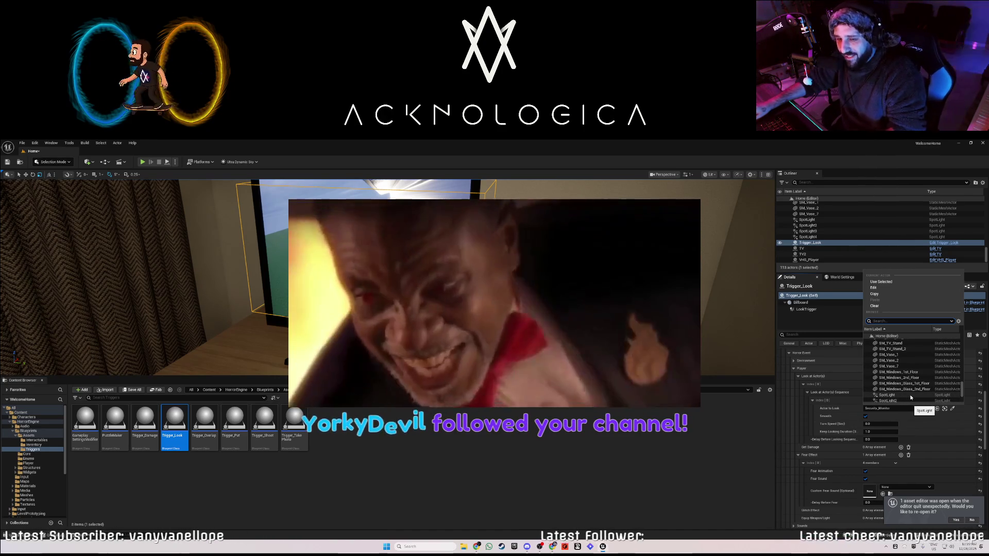
pyautogui.scroll(-2, 905, 391)
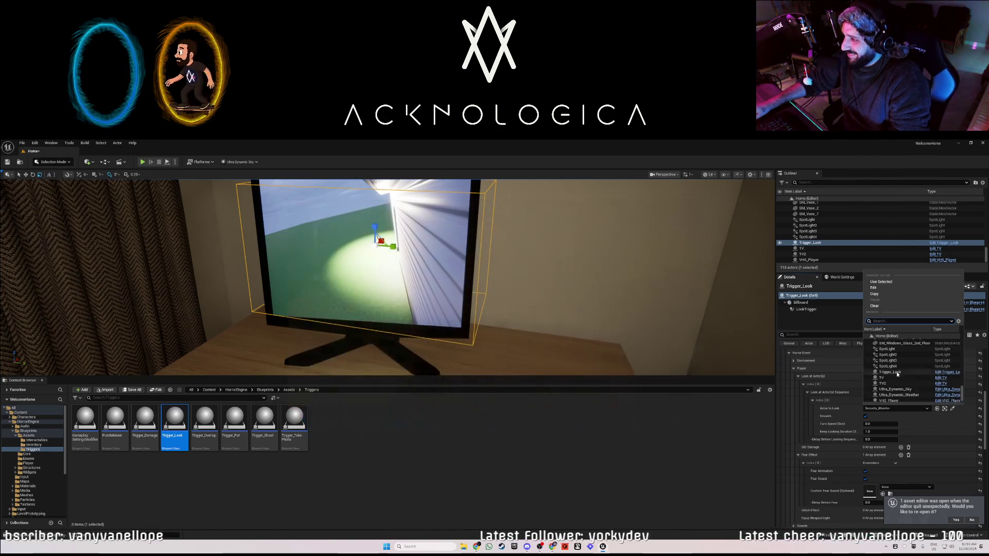
pyautogui.click(902, 390)
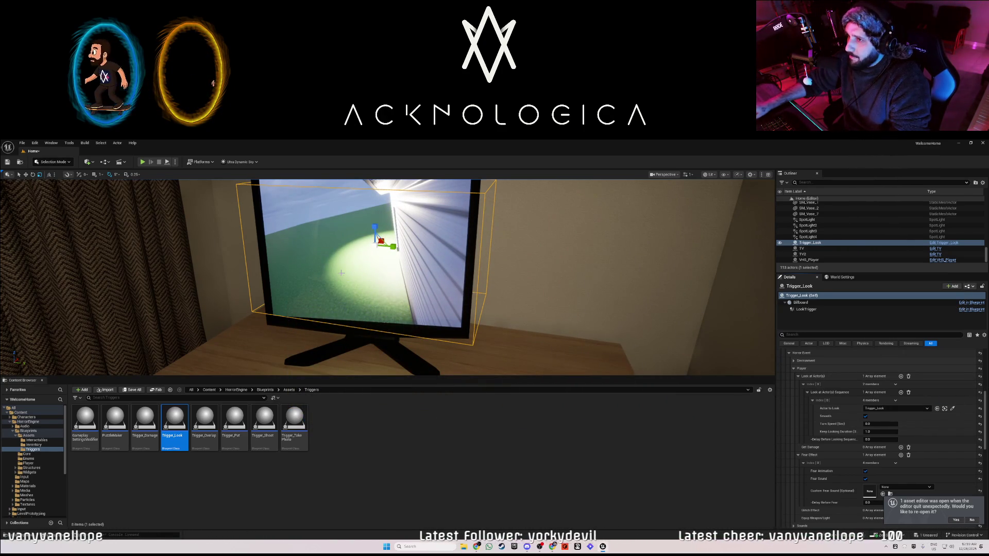
pyautogui.click(142, 163)
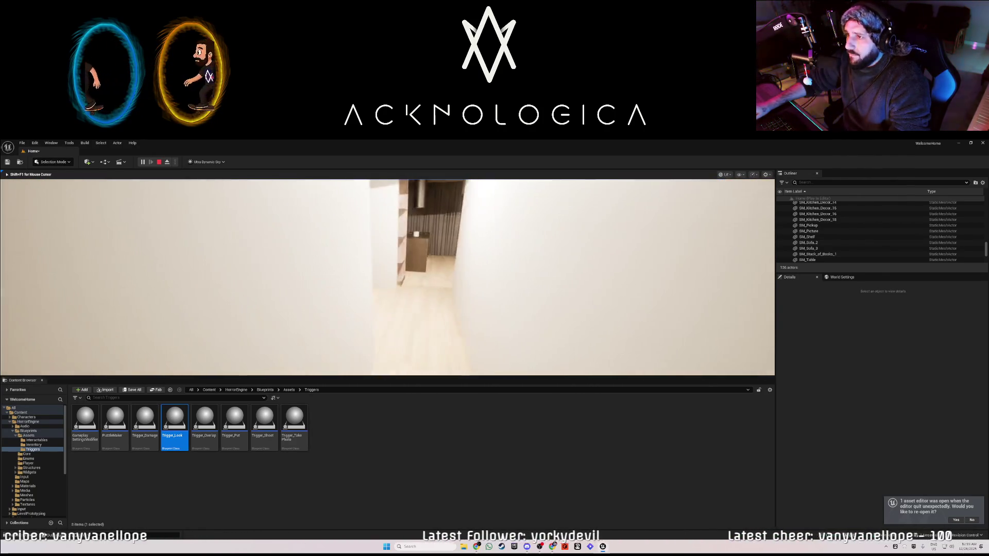
pyautogui.press('Escape')
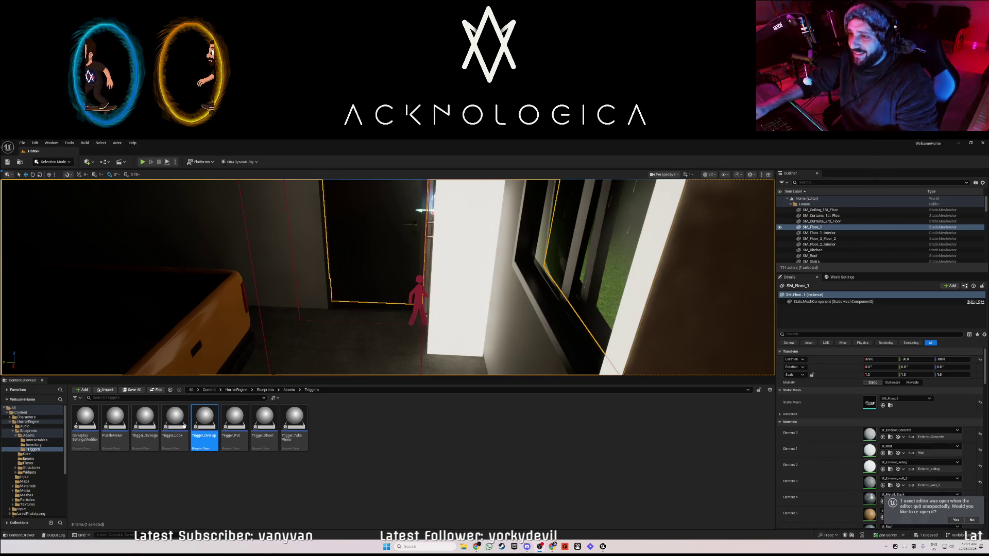
# Select the Trigger_Overlap box by the doorway with the red figure
pyautogui.moveTo(326, 331); pyautogui.dragTo(235, 329)
pyautogui.moveTo(357, 317)
pyautogui.mouseDown()
pyautogui.moveTo(365, 320)
pyautogui.moveTo(356, 317)
pyautogui.mouseUp()
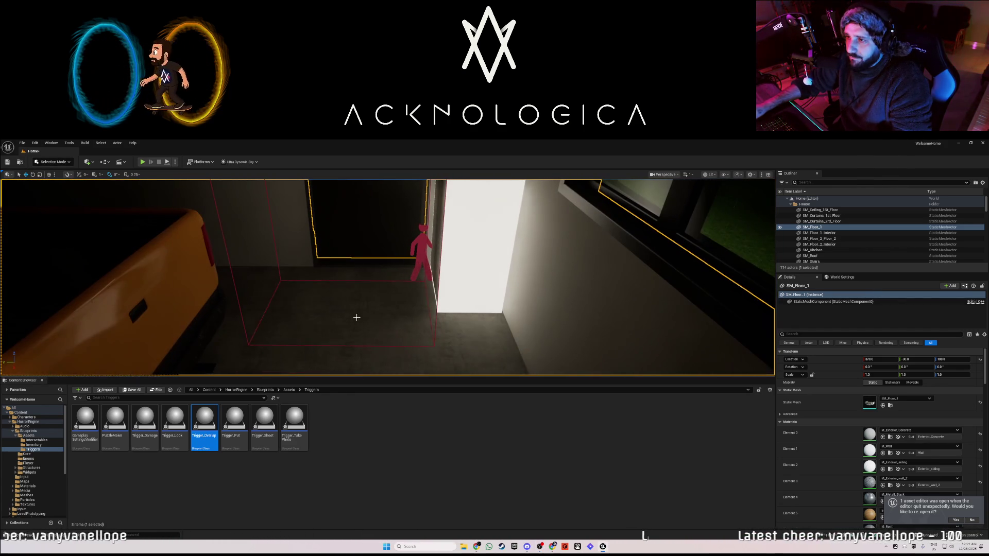
pyautogui.click(434, 338)
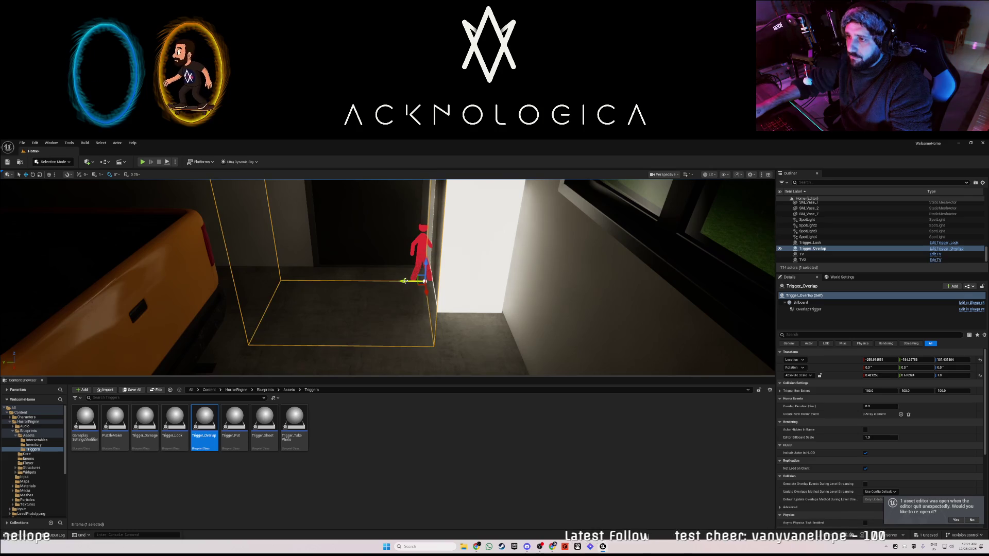
pyautogui.moveTo(404, 281); pyautogui.dragTo(399, 281)
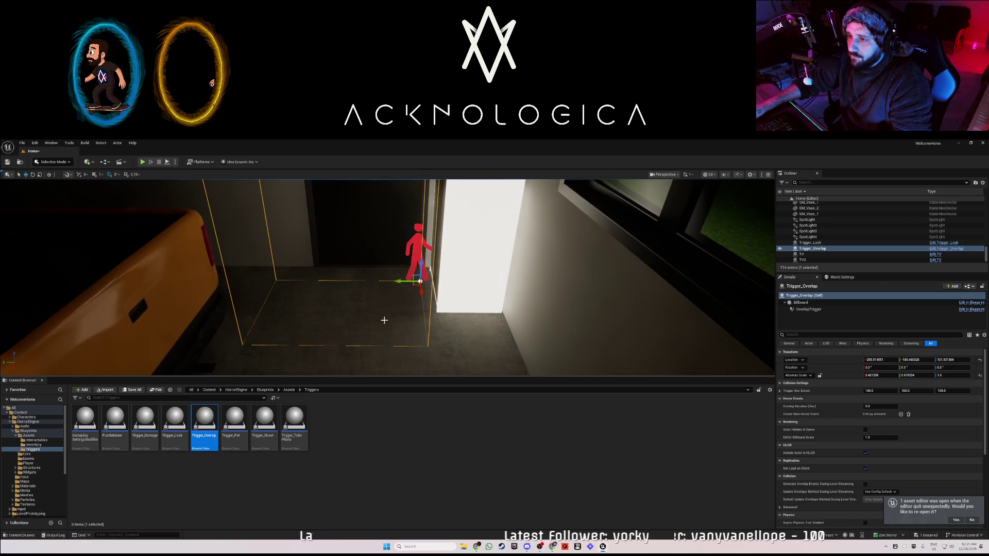
pyautogui.scroll(-2, 824, 447)
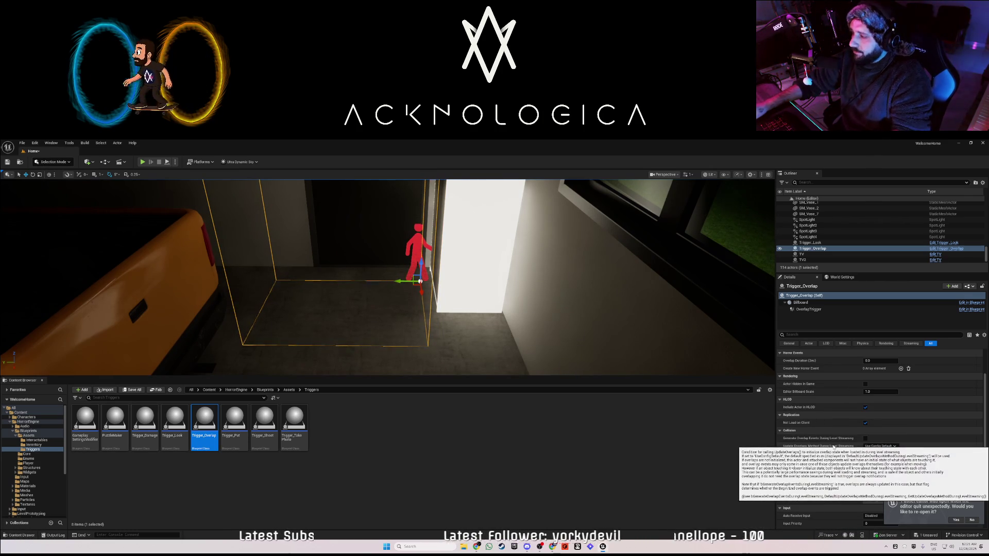
pyautogui.scroll(-2, 849, 454)
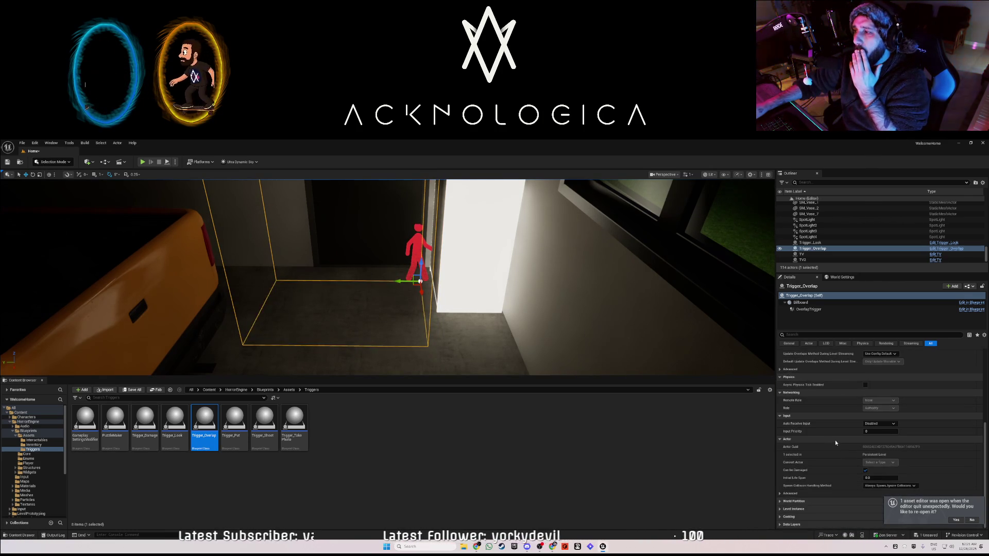
pyautogui.scroll(4, 824, 440)
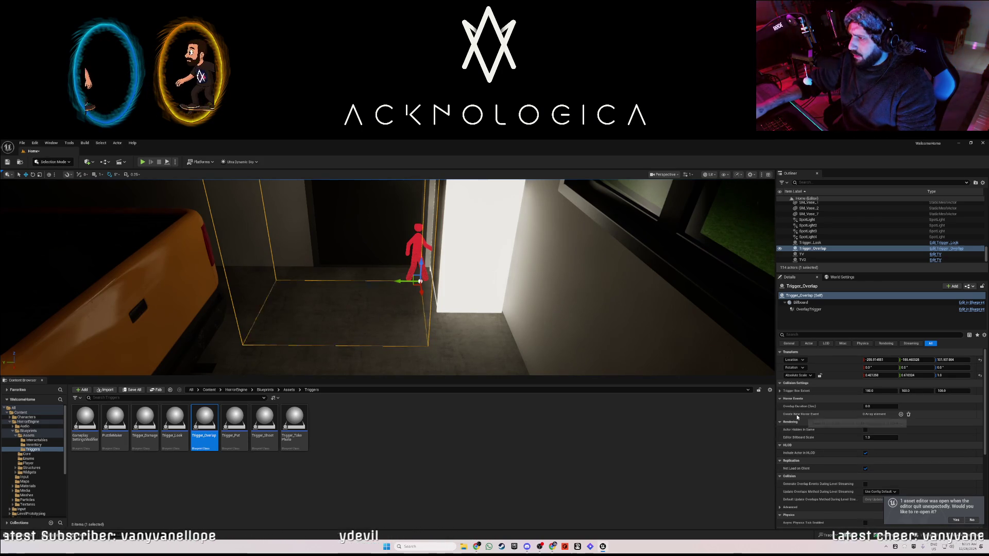
# Add a Horror Event to the trigger that fires on Overlap with Trigger
pyautogui.click(901, 415)
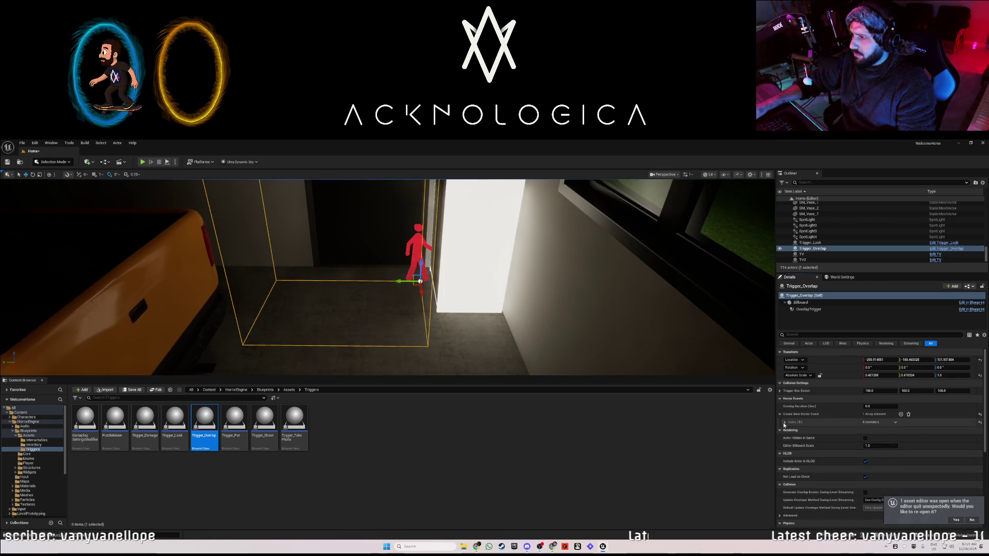
pyautogui.click(880, 431)
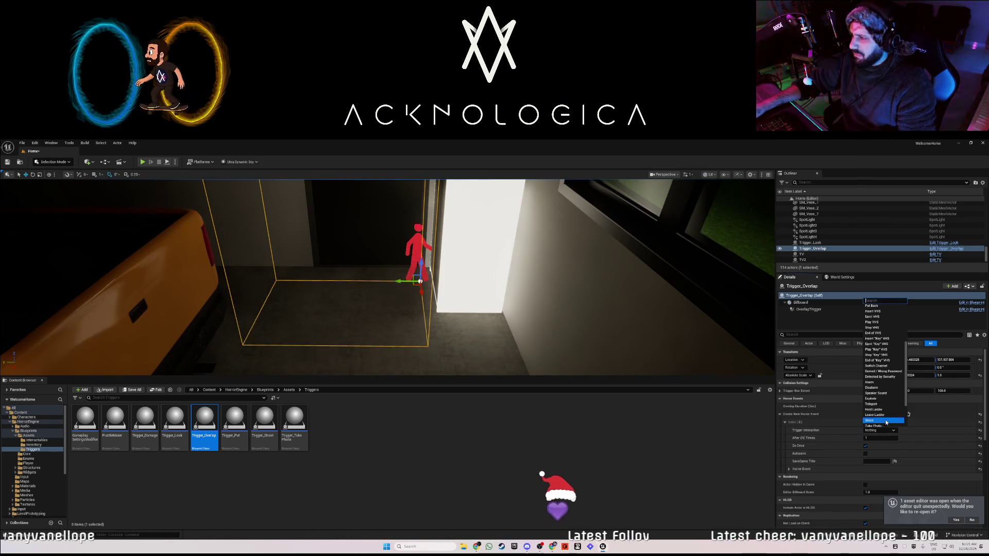
pyautogui.click(881, 396)
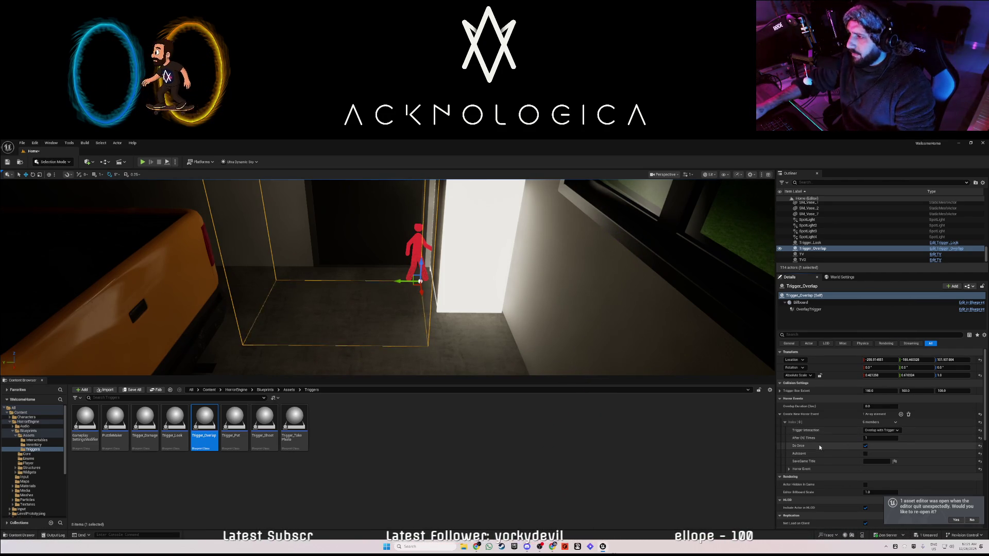
# Add a Play 2D Sounds entry set to S_Door_Knocking_01, then start a test play
pyautogui.click(793, 468)
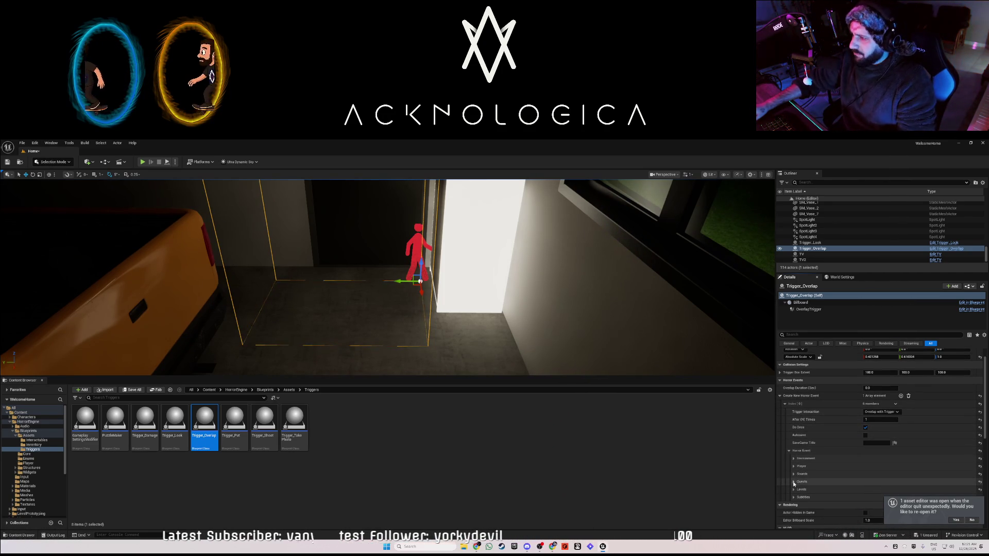
pyautogui.scroll(-2, 849, 480)
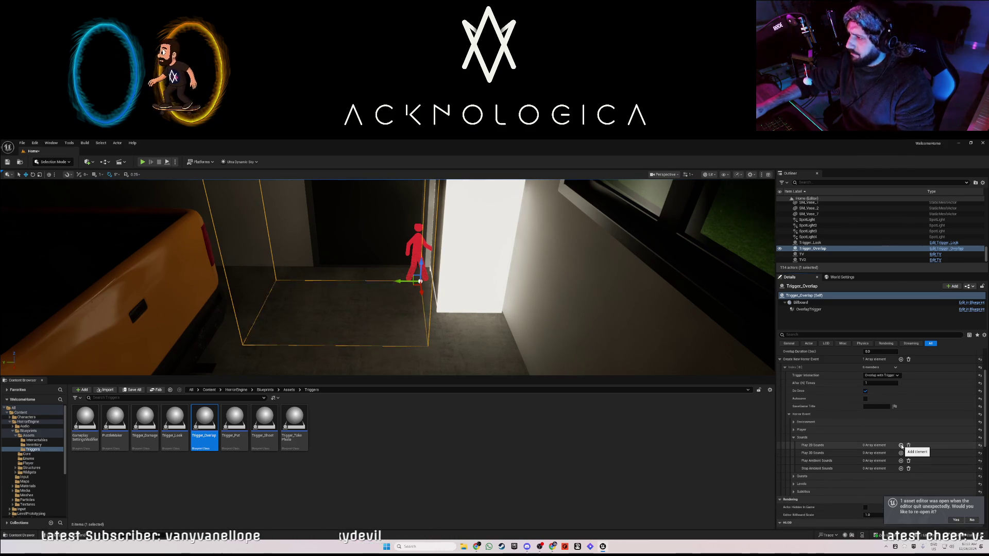
pyautogui.click(901, 446)
pyautogui.click(813, 455)
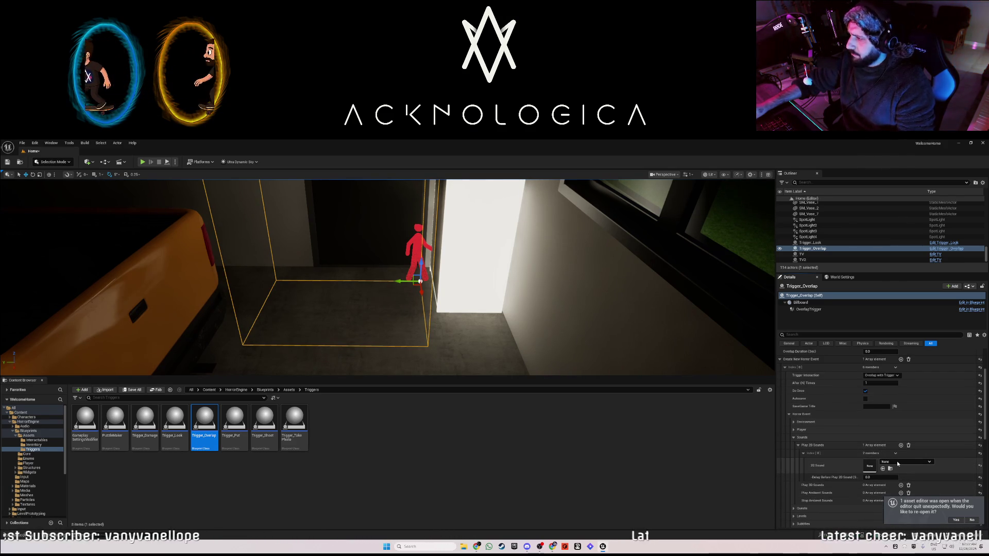
pyautogui.click(897, 462)
pyautogui.write('oc')
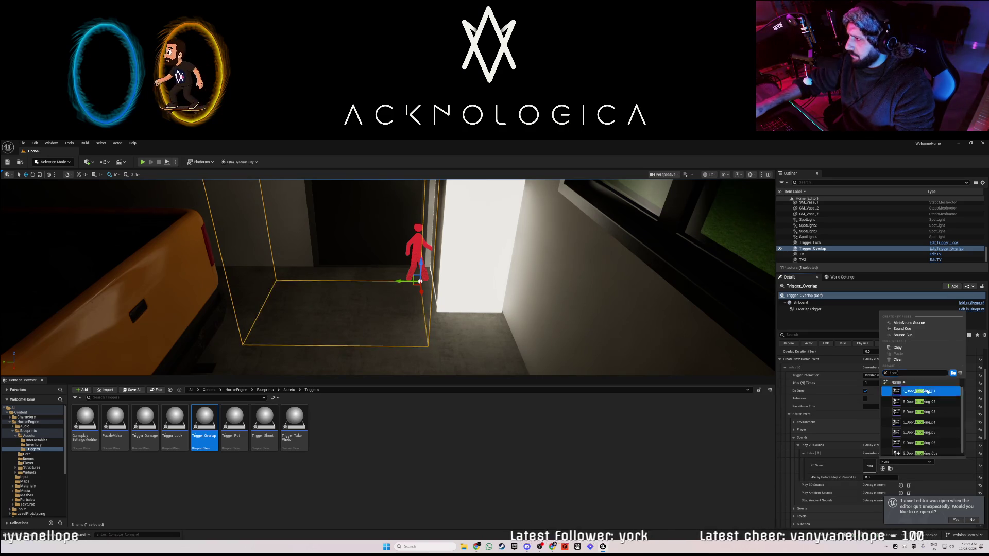
pyautogui.click(923, 393)
pyautogui.doubleClick(869, 466)
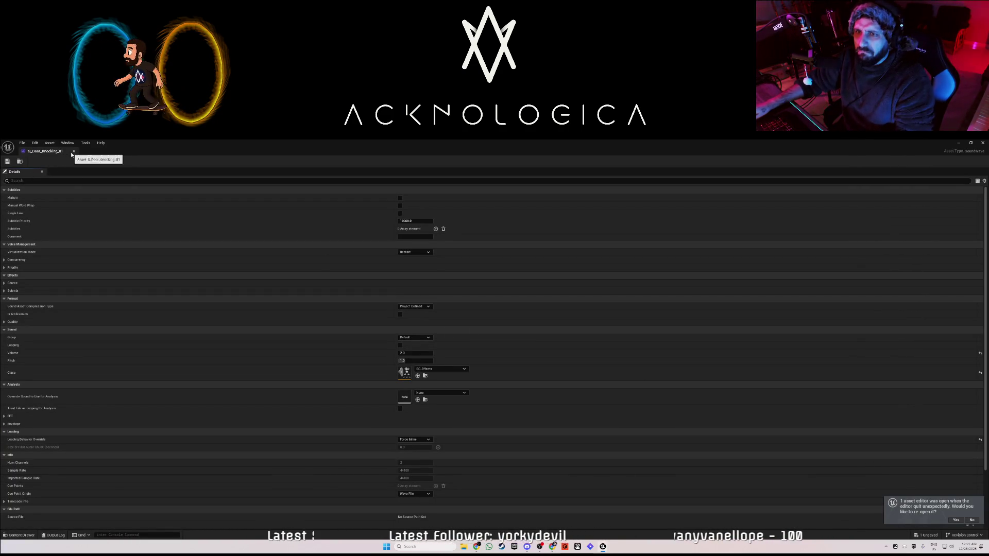
pyautogui.click(74, 151)
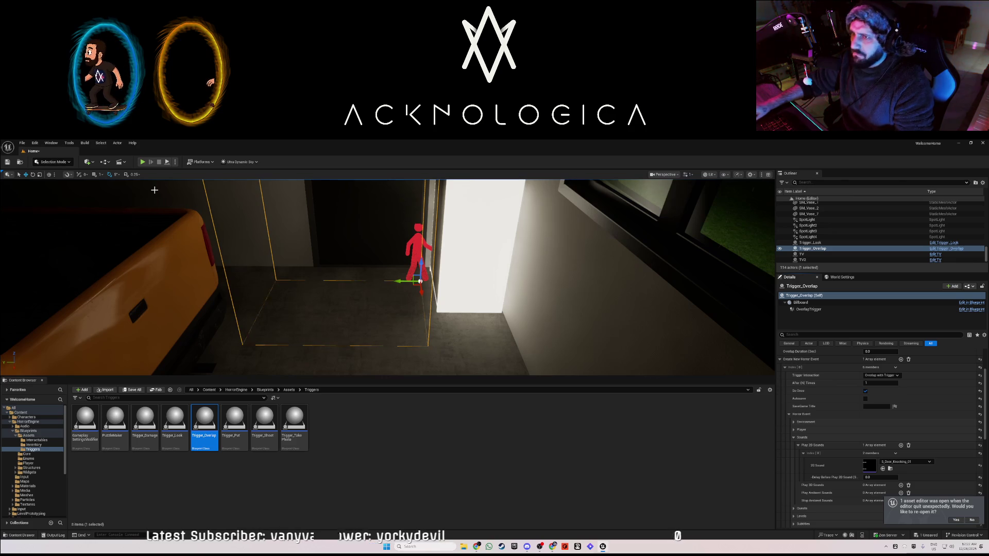
pyautogui.click(142, 162)
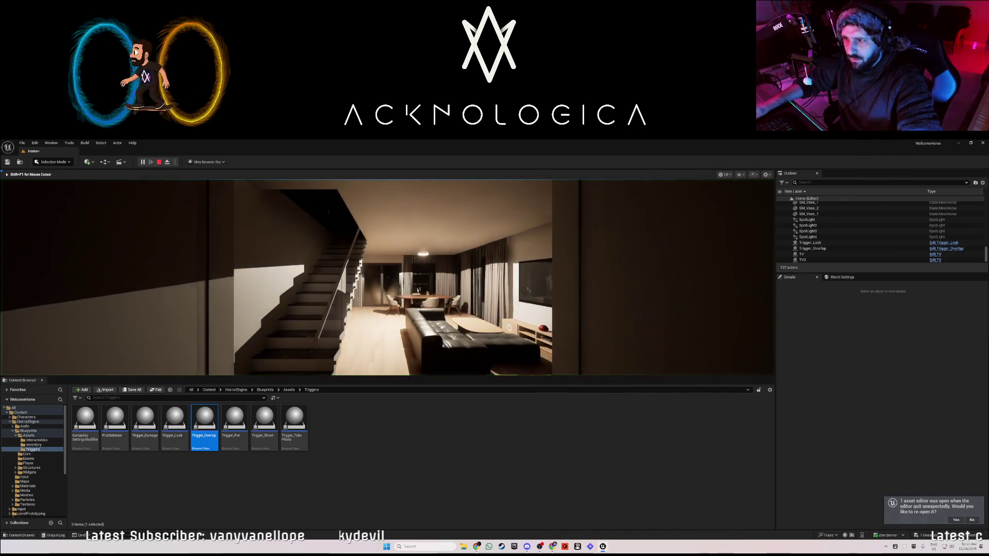
# Walk down the hallway through the wooden door and back, then stop the test play
pyautogui.press('w')
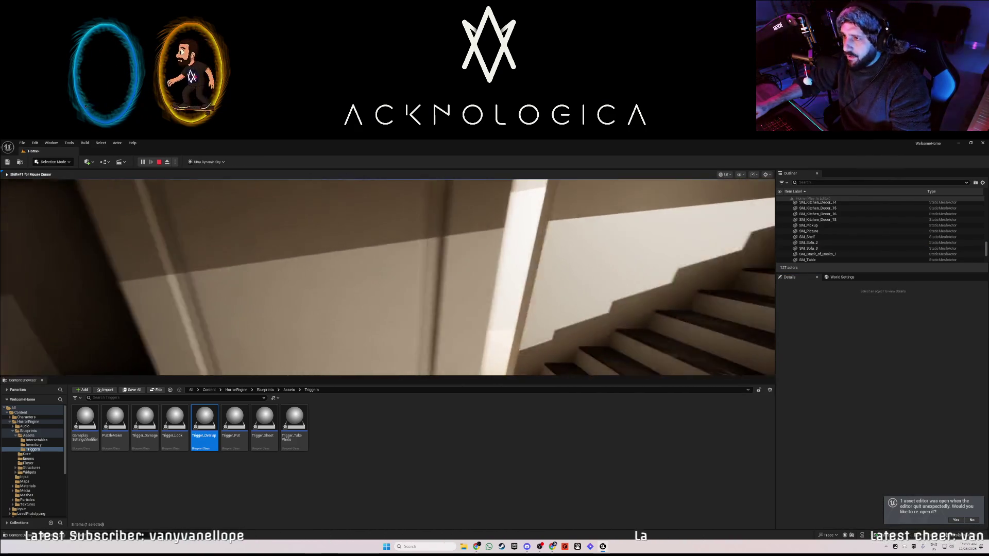
pyautogui.press('w')
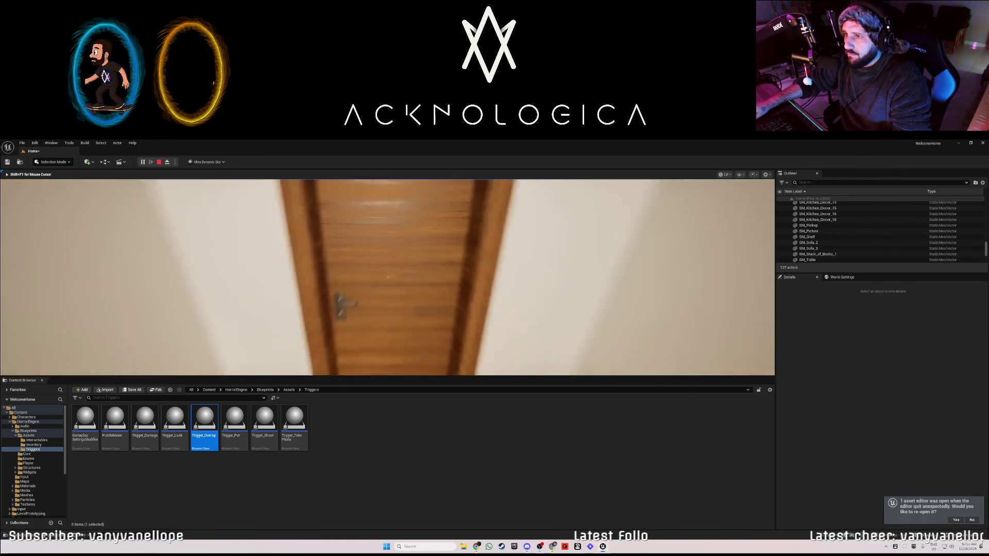
pyautogui.press('w')
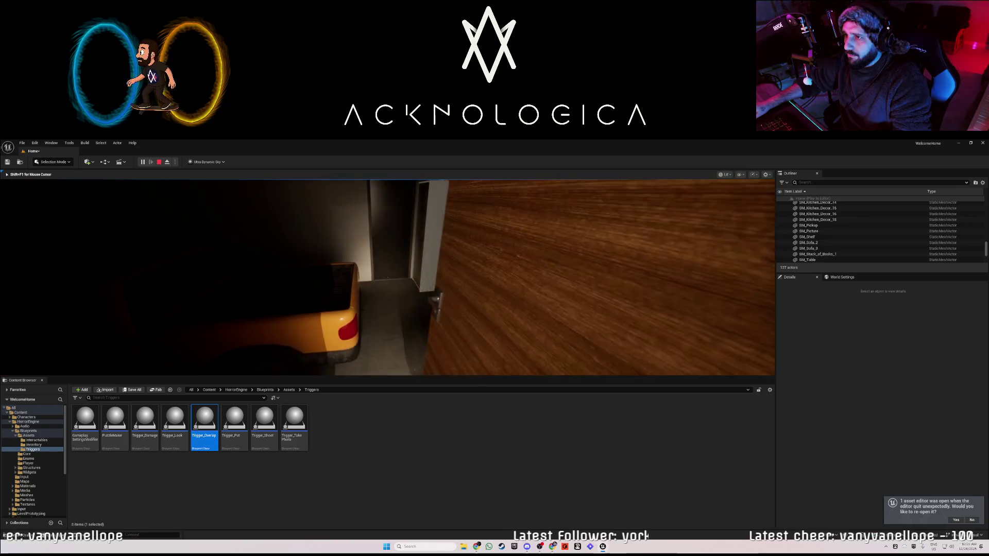
pyautogui.press('w')
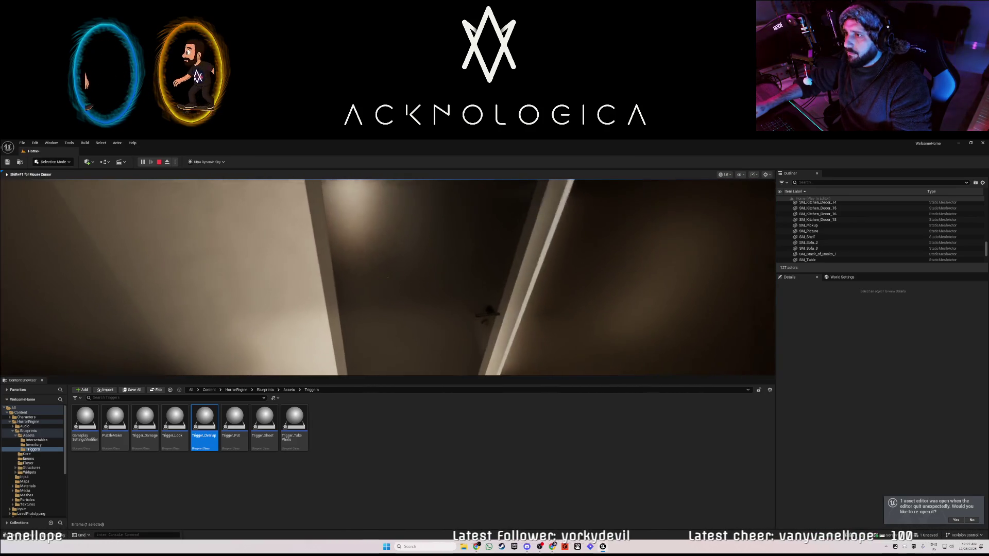
pyautogui.press('w')
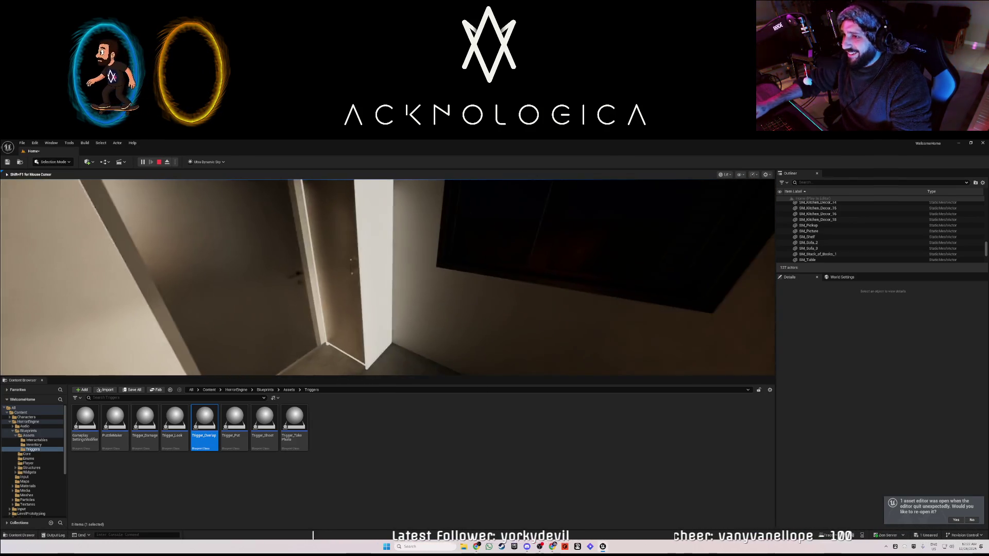
pyautogui.press('w')
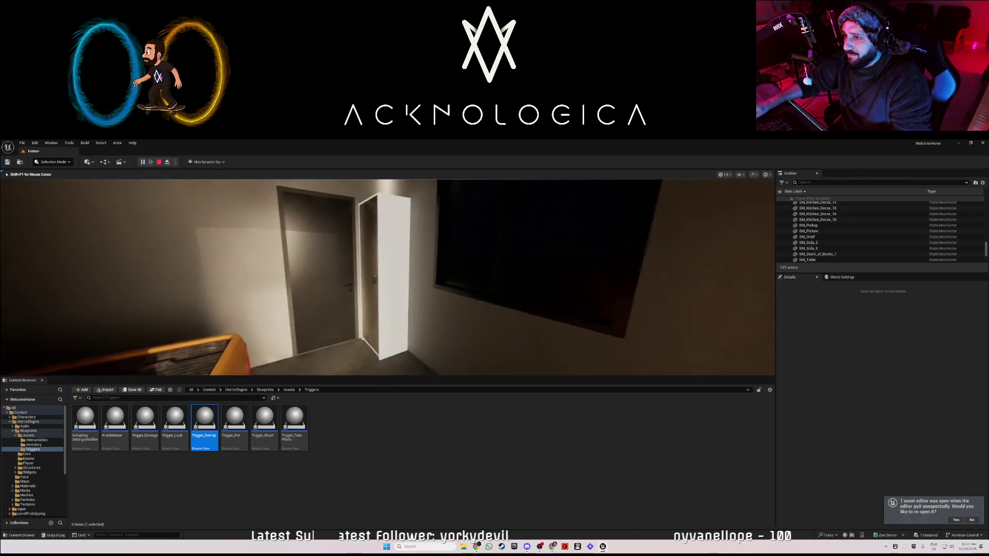
pyautogui.press('Escape')
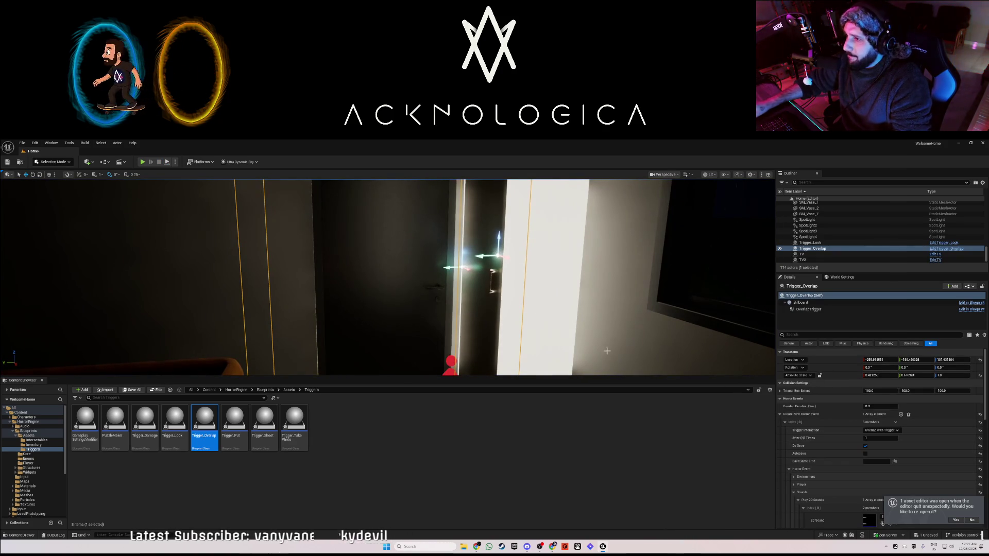
# Add a Fear Effect entry under the horror event's Player category, expand Index [0], and play
pyautogui.scroll(-2, 815, 440)
pyautogui.scroll(-6, 817, 441)
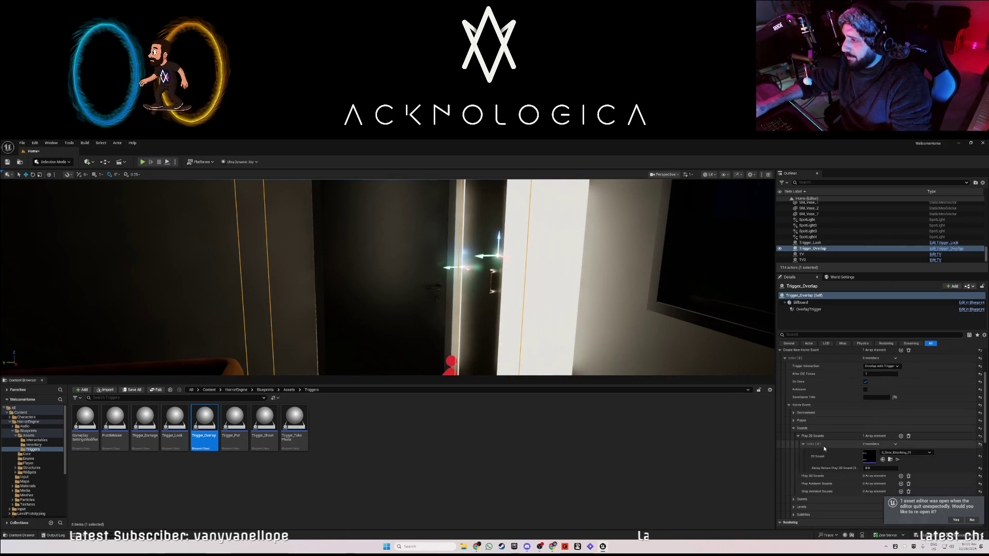
pyautogui.scroll(5, 783, 466)
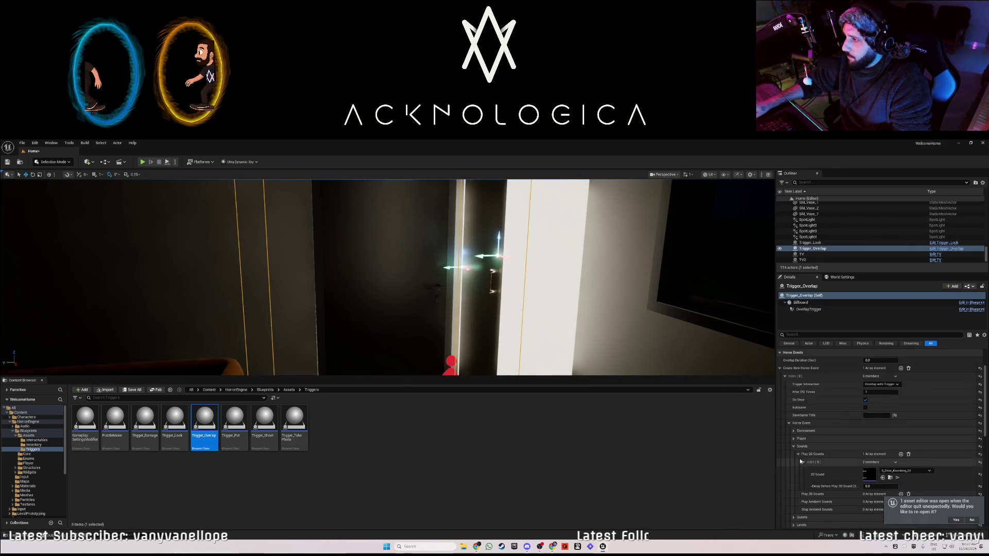
pyautogui.click(796, 438)
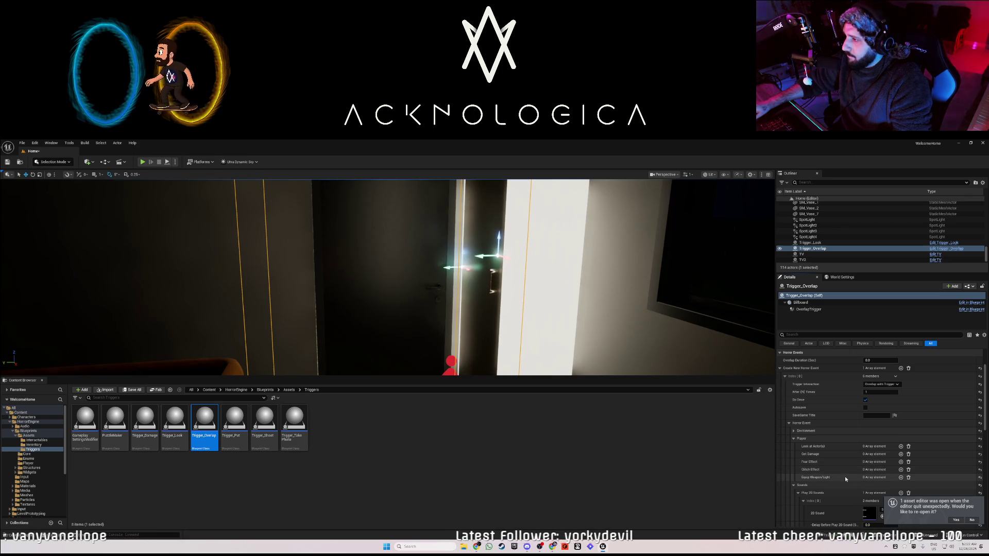
pyautogui.click(901, 462)
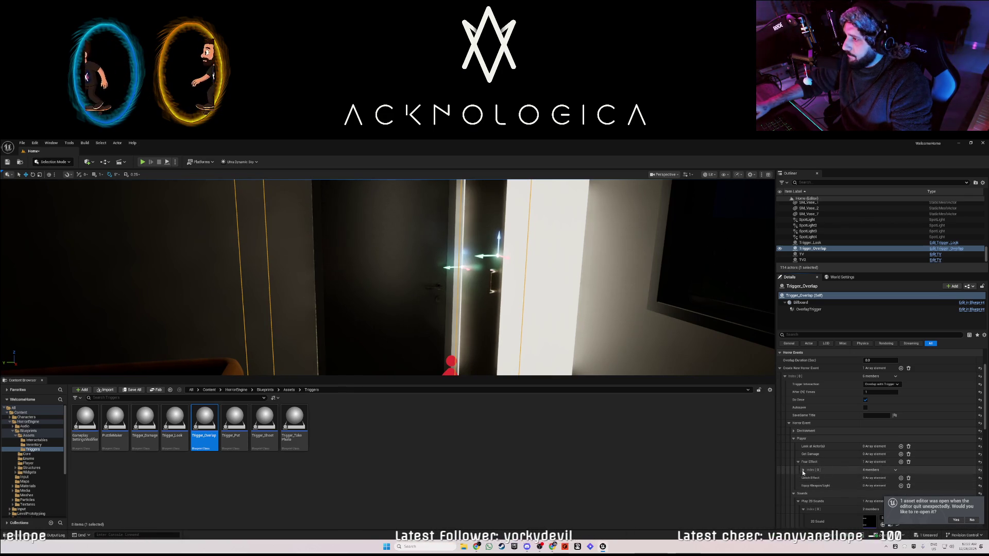
pyautogui.click(803, 470)
pyautogui.scroll(-1, 841, 466)
pyautogui.scroll(-2, 842, 463)
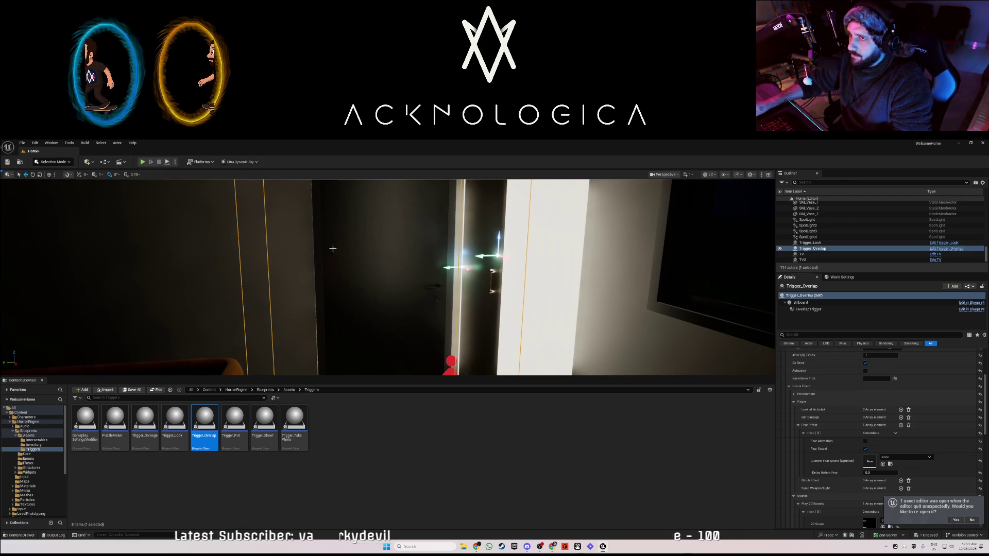
pyautogui.click(142, 162)
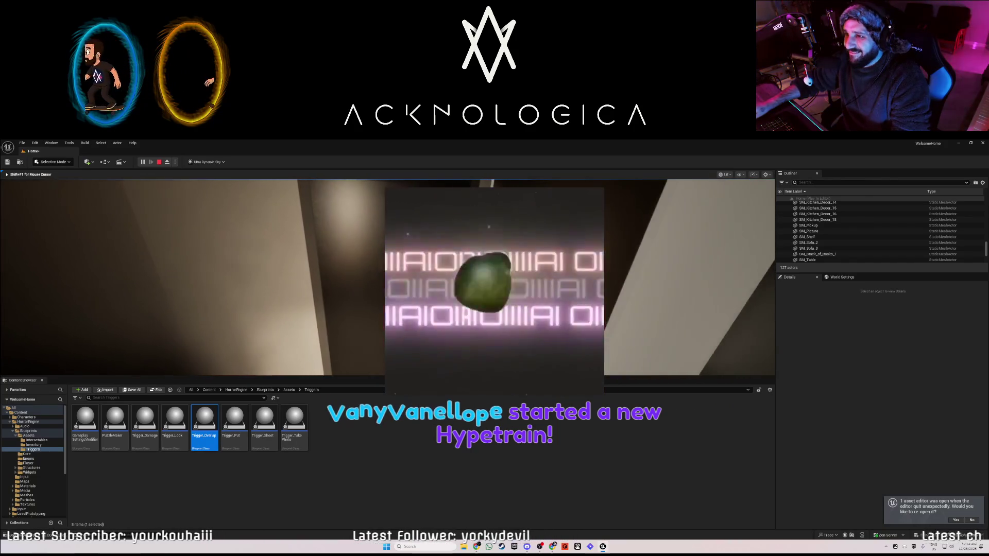
# Stop the play test and set the fear effect's Delay Before Fear to 0.2
pyautogui.press('Escape')
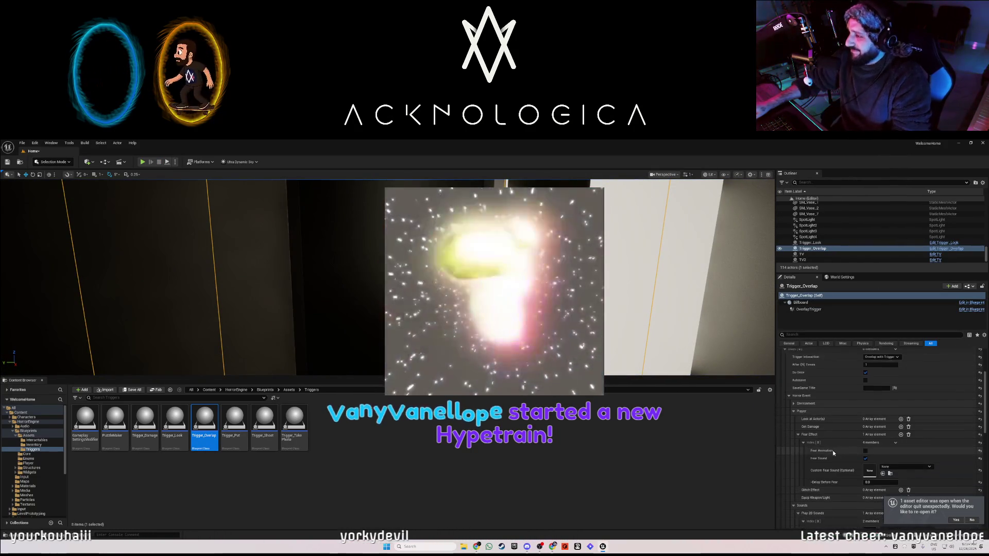
pyautogui.scroll(-3, 835, 450)
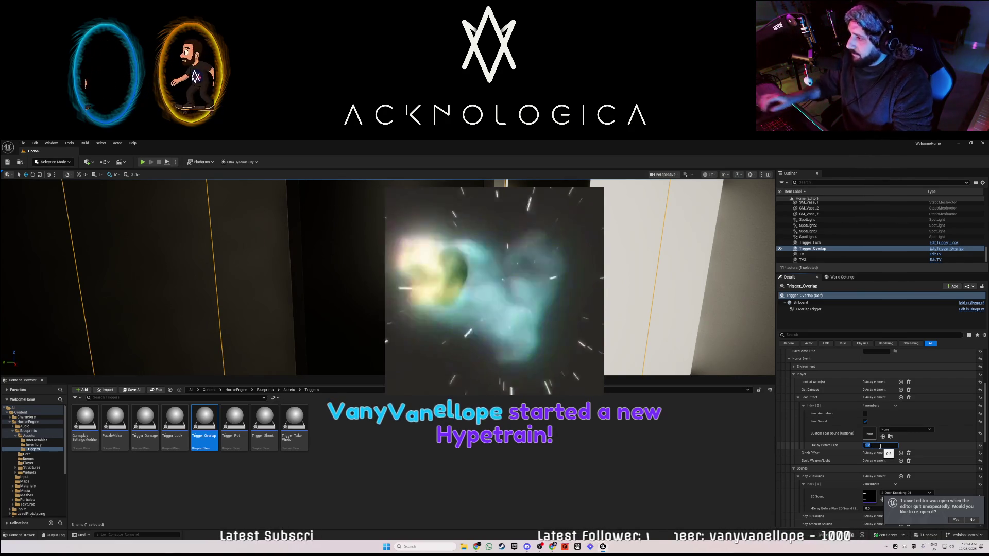
pyautogui.click(694, 424)
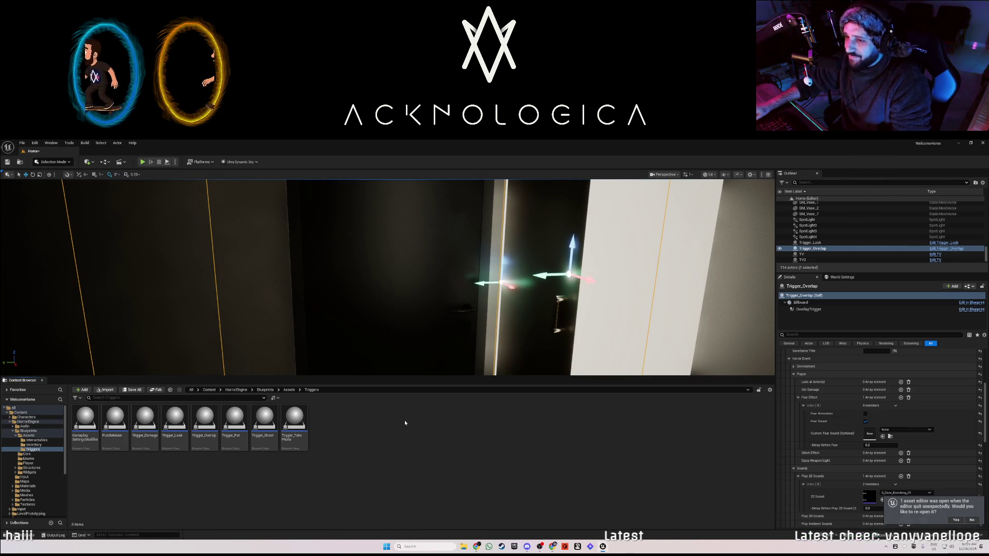
pyautogui.moveTo(401, 330)
pyautogui.mouseDown()
pyautogui.moveTo(361, 330)
pyautogui.moveTo(438, 292)
pyautogui.mouseUp()
# Give Cabinet2's CabinetBase mesh the MI_Color_Brown_01 material and close the Cabinet Blueprint
pyautogui.click(430, 288)
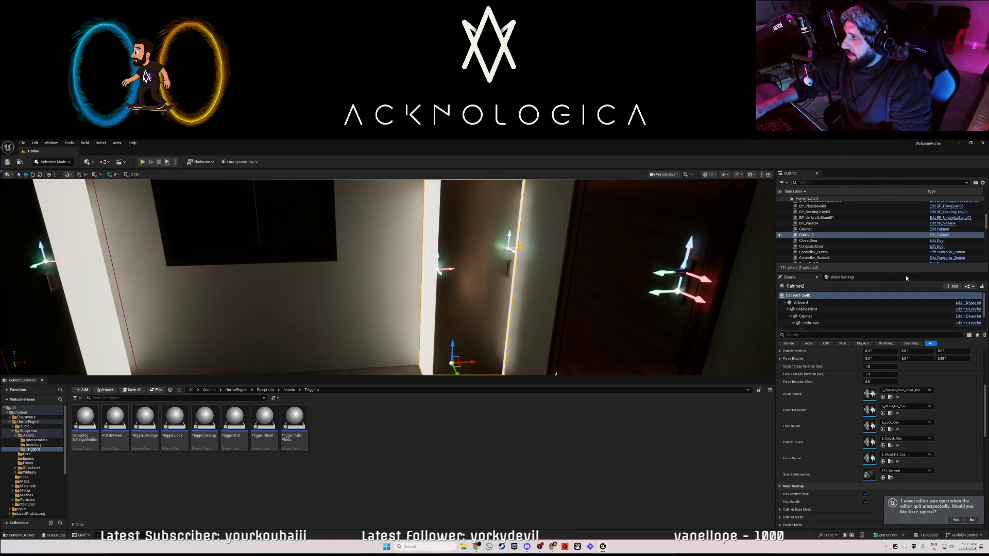
pyautogui.click(933, 235)
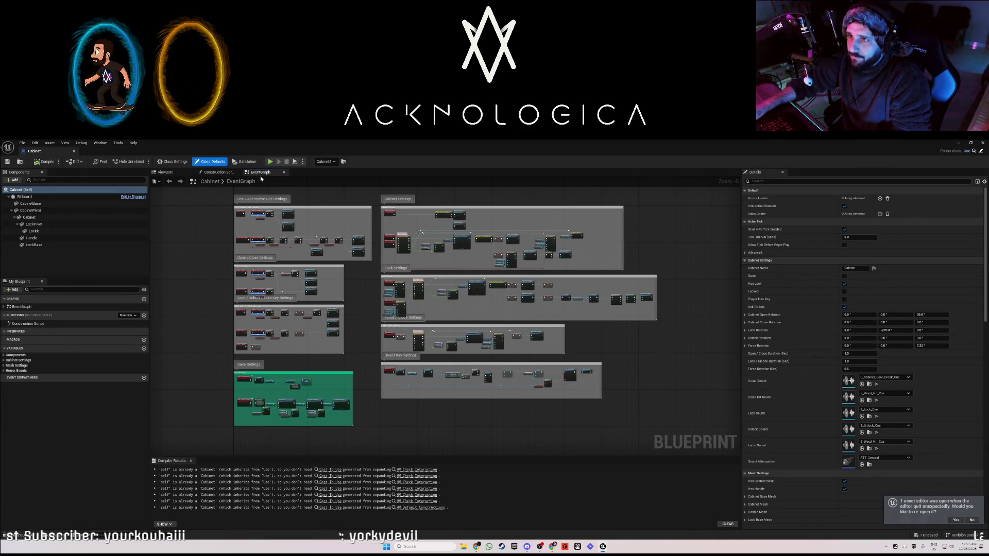
pyautogui.click(165, 172)
pyautogui.click(473, 283)
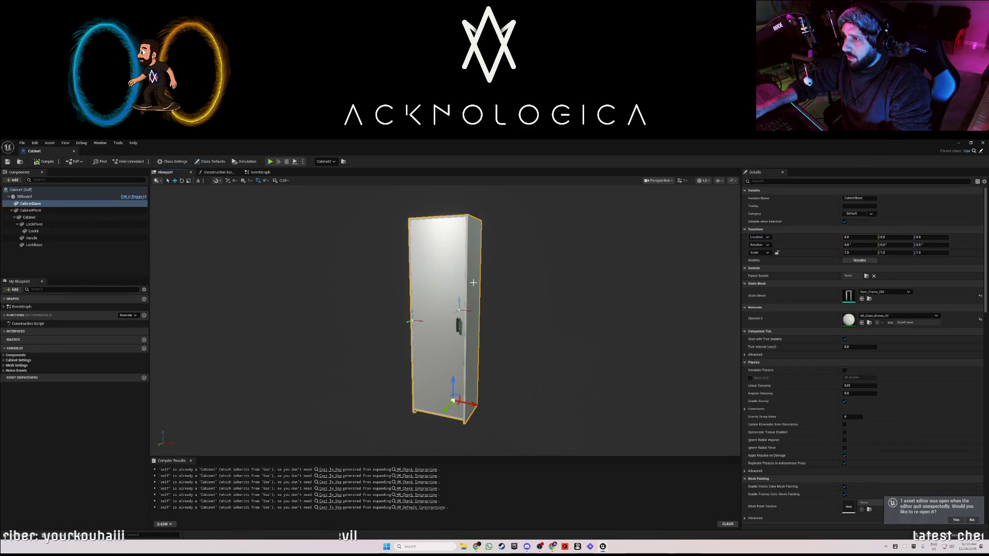
pyautogui.click(916, 315)
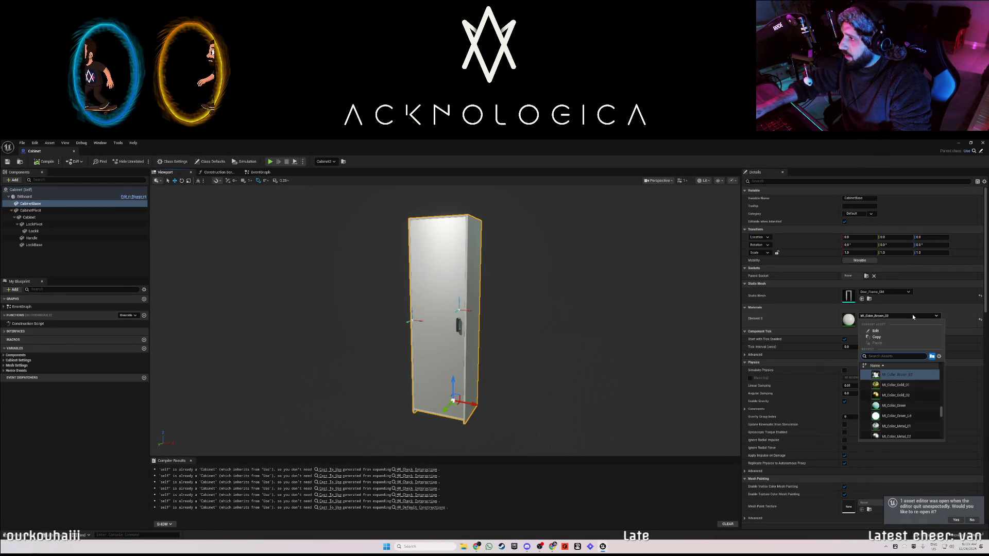
pyautogui.click(899, 373)
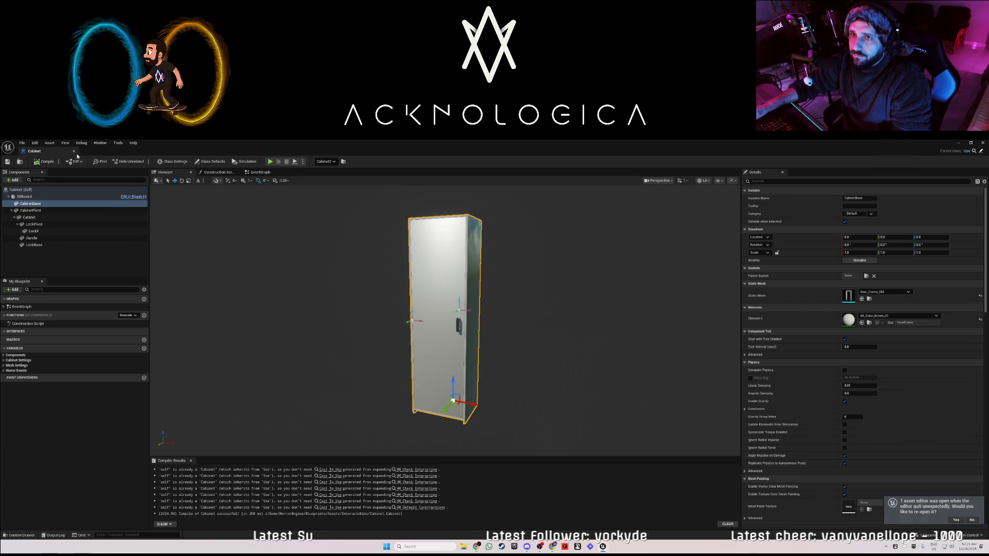
pyautogui.click(74, 151)
# Close the Epic Games Launcher and fly the view into the living room
pyautogui.moveTo(257, 250)
pyautogui.mouseDown()
pyautogui.moveTo(222, 249)
pyautogui.moveTo(297, 250)
pyautogui.moveTo(281, 234)
pyautogui.moveTo(279, 206)
pyautogui.moveTo(273, 247)
pyautogui.moveTo(284, 252)
pyautogui.moveTo(443, 229)
pyautogui.moveTo(423, 239)
pyautogui.moveTo(381, 213)
pyautogui.moveTo(237, 241)
pyautogui.mouseUp()
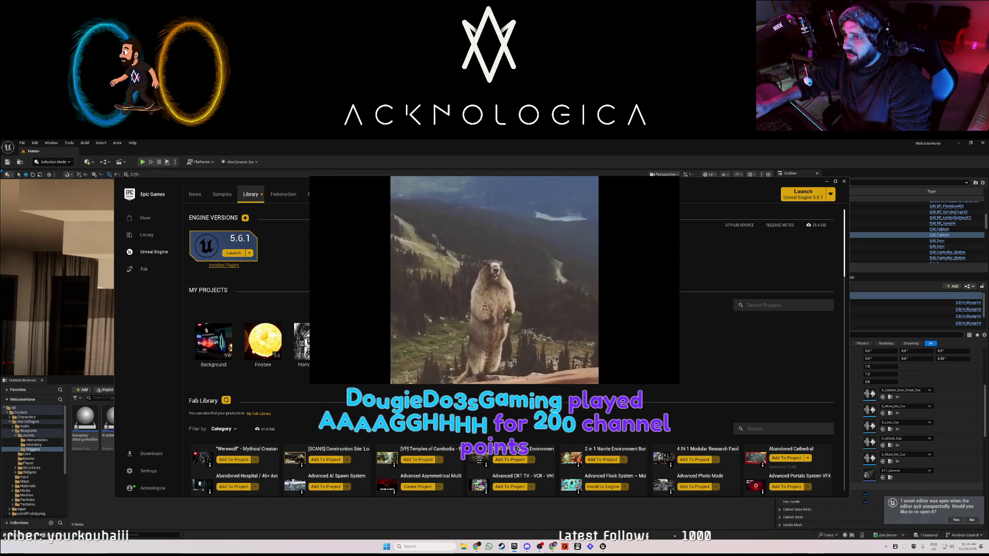
pyautogui.click(844, 181)
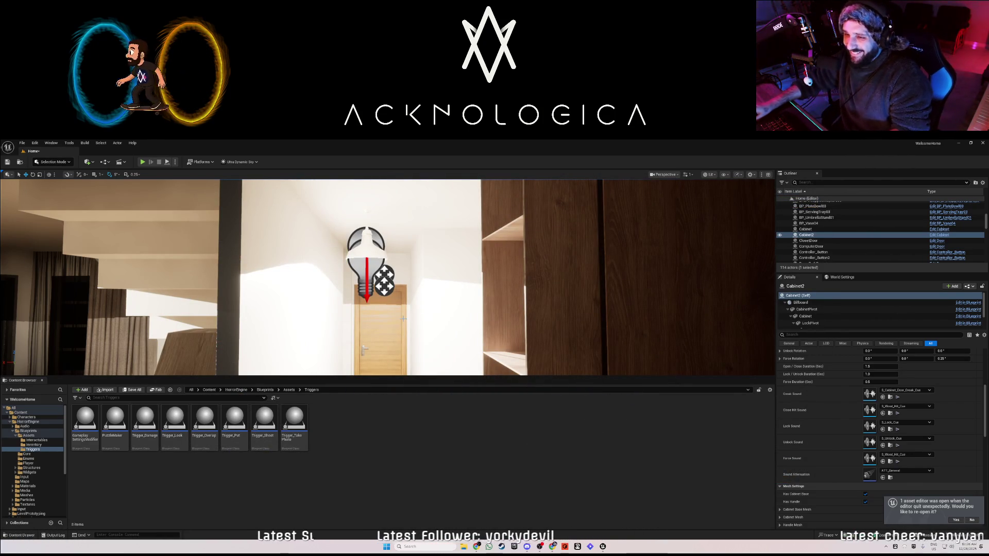
pyautogui.moveTo(442, 306)
pyautogui.mouseDown()
pyautogui.moveTo(391, 308)
pyautogui.moveTo(398, 338)
pyautogui.moveTo(360, 337)
pyautogui.moveTo(441, 306)
pyautogui.moveTo(428, 304)
pyautogui.moveTo(489, 305)
pyautogui.moveTo(457, 311)
pyautogui.mouseUp()
# Select the BP_Maynard creature and zoom around the house exterior to inspect it
pyautogui.click(428, 271)
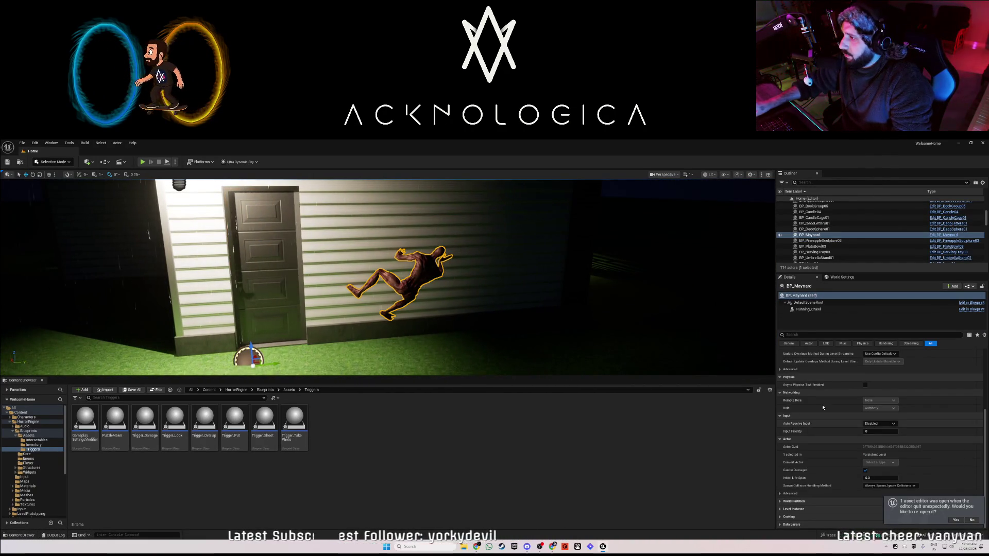
pyautogui.scroll(5, 832, 431)
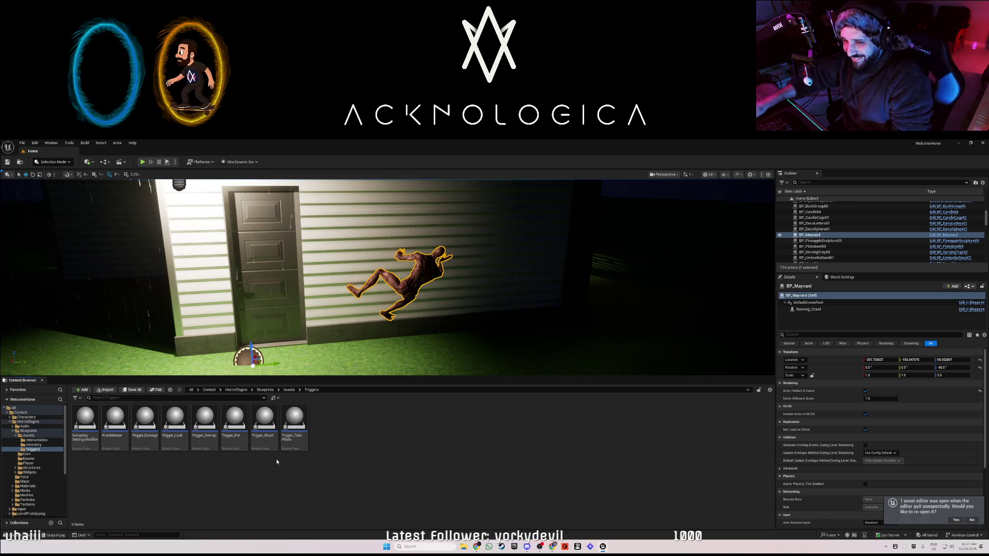
pyautogui.scroll(-5, 387, 278)
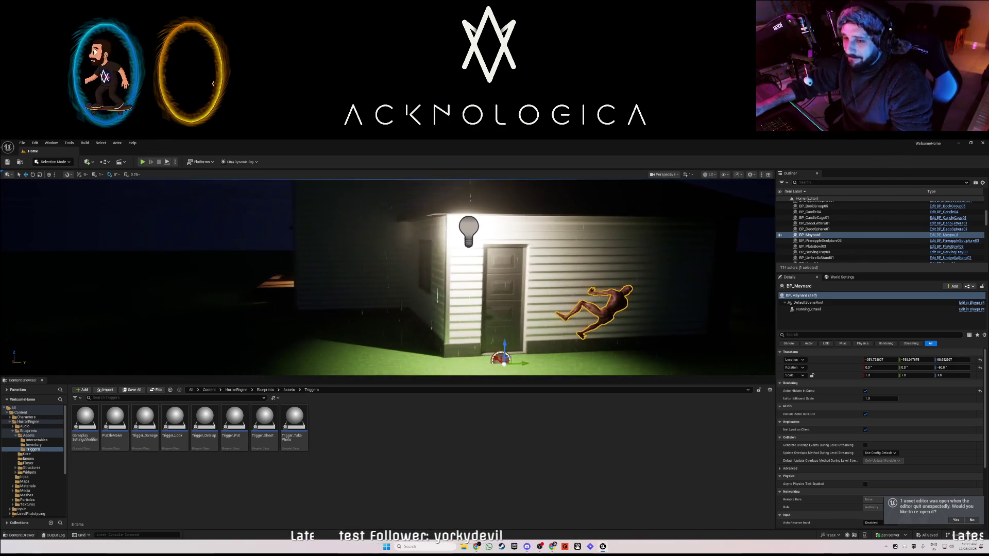
pyautogui.scroll(-2, 386, 278)
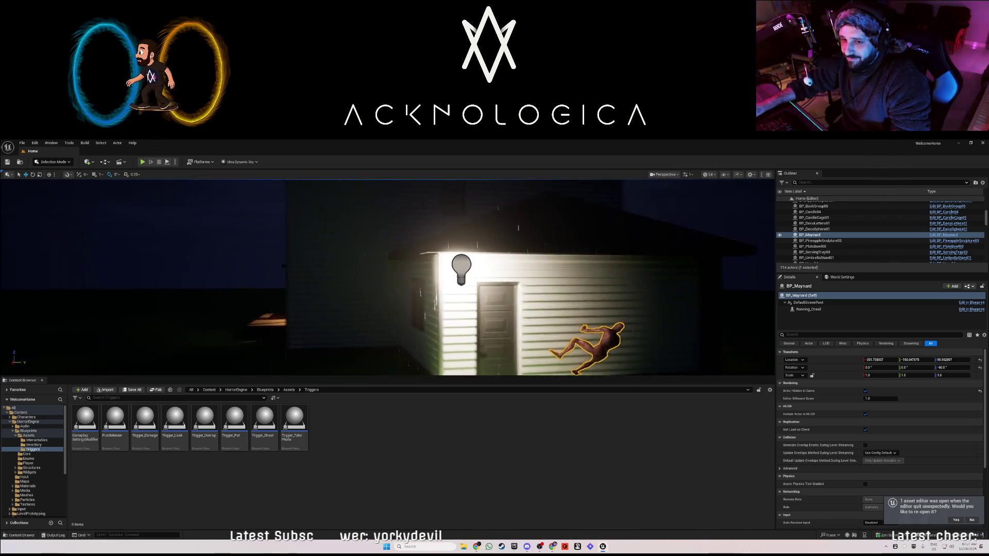
pyautogui.scroll(-3, 386, 278)
pyautogui.scroll(3, 386, 278)
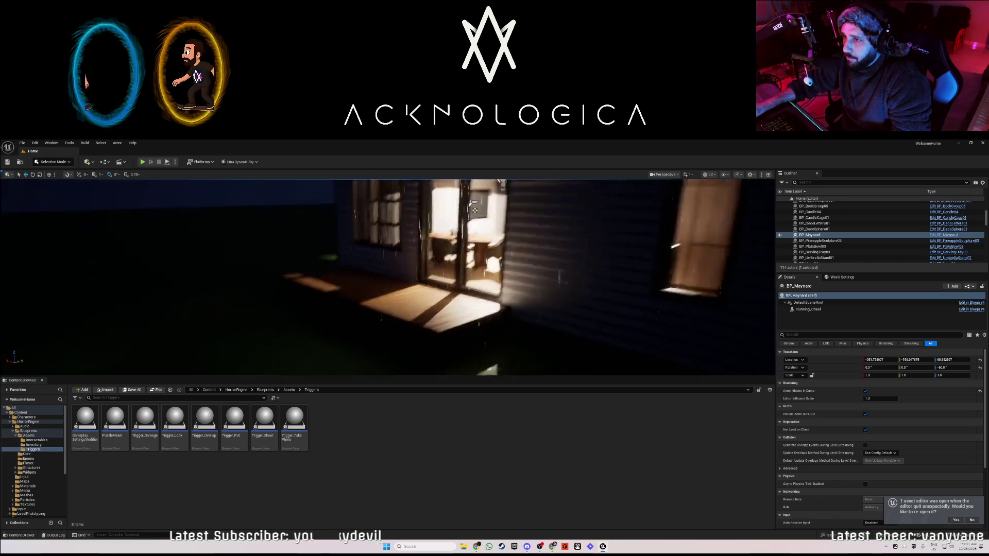
pyautogui.scroll(-5, 386, 278)
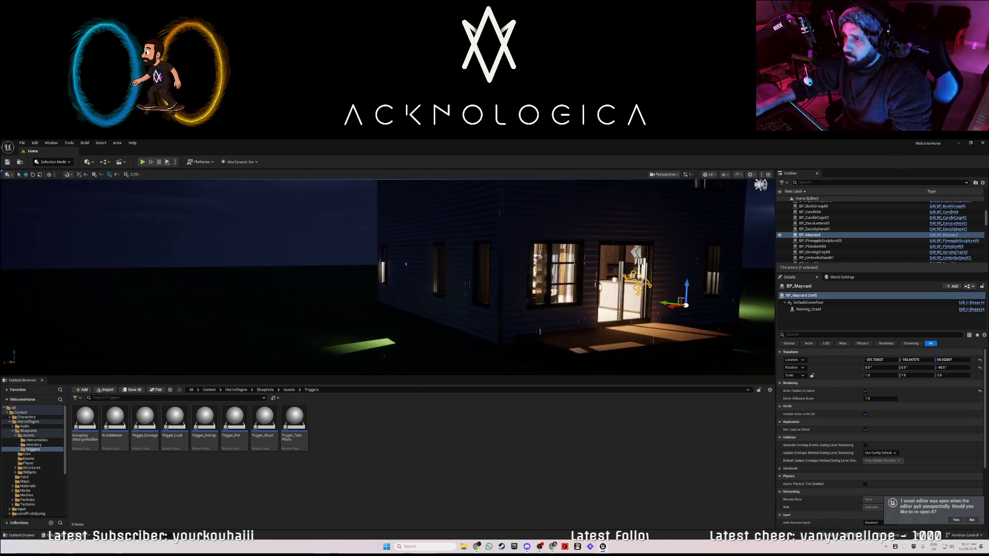
pyautogui.scroll(5, 386, 278)
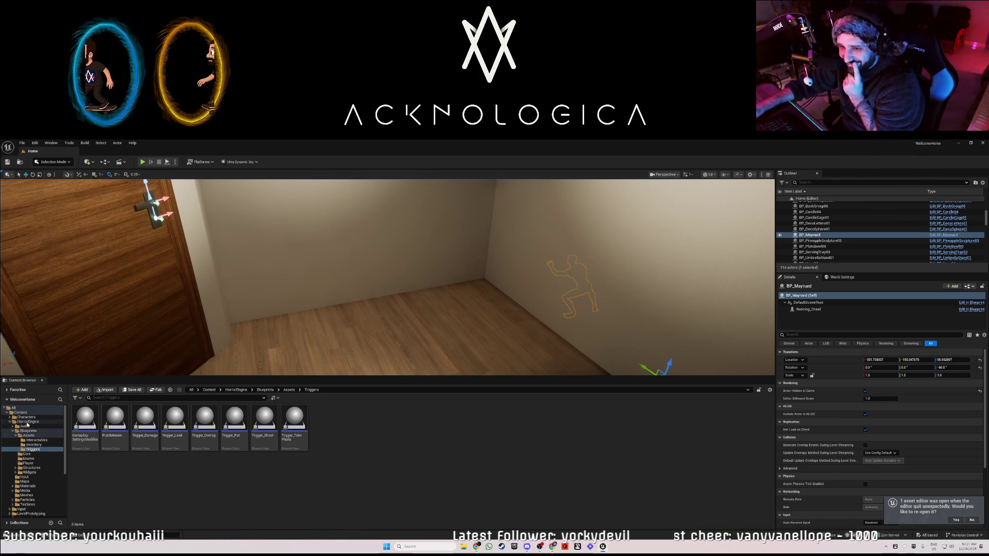
# Navigate the Content Browser to Blueprints > Assets > Interactables
pyautogui.click(28, 430)
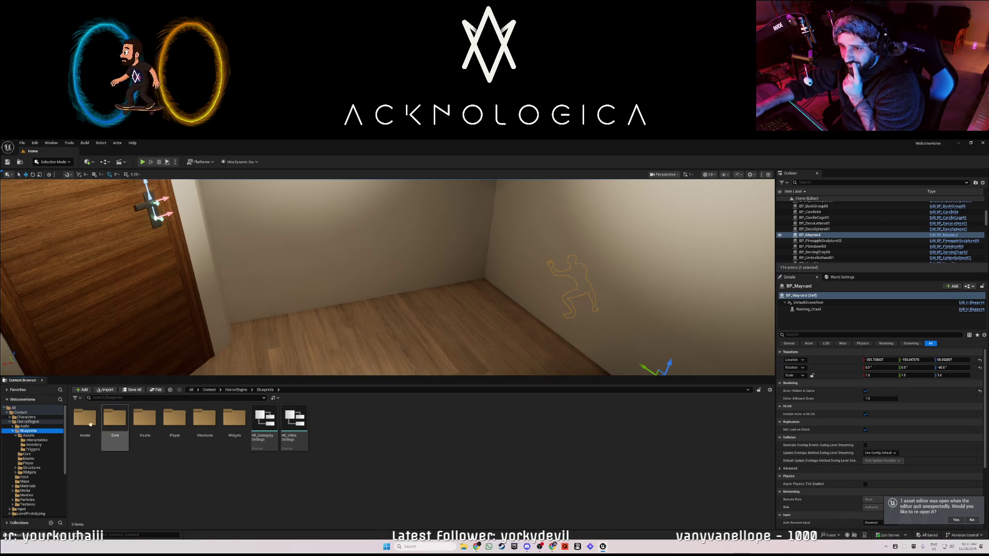
pyautogui.doubleClick(88, 422)
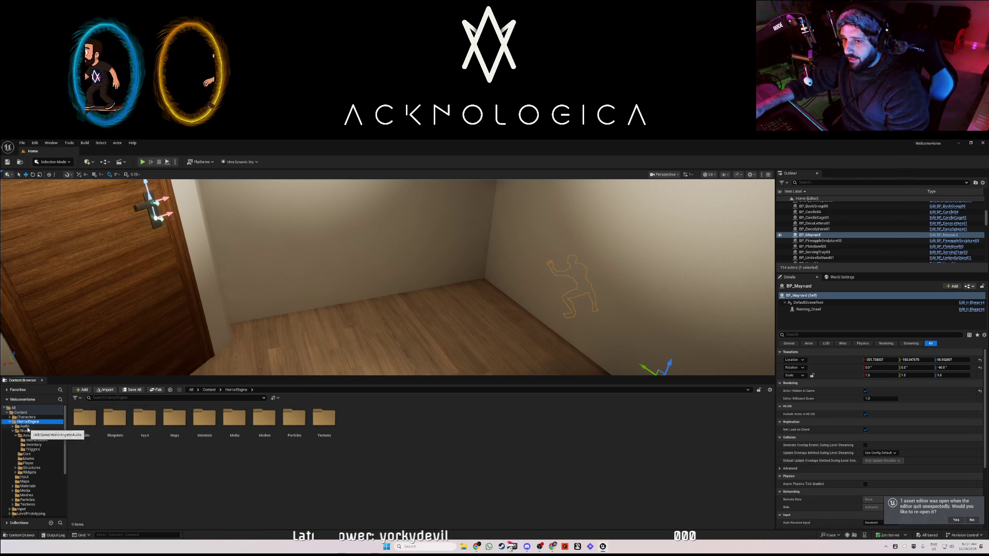
pyautogui.click(28, 430)
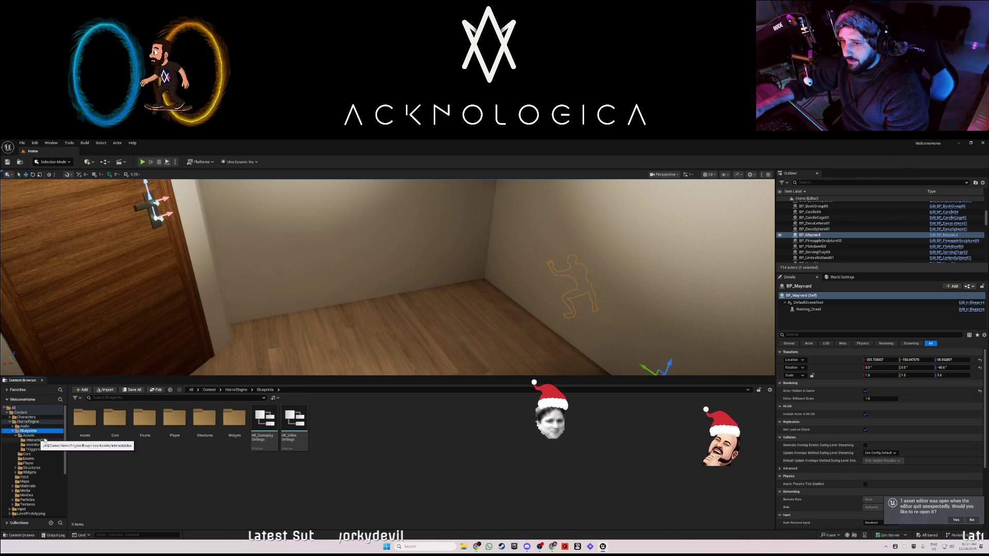
pyautogui.doubleClick(95, 425)
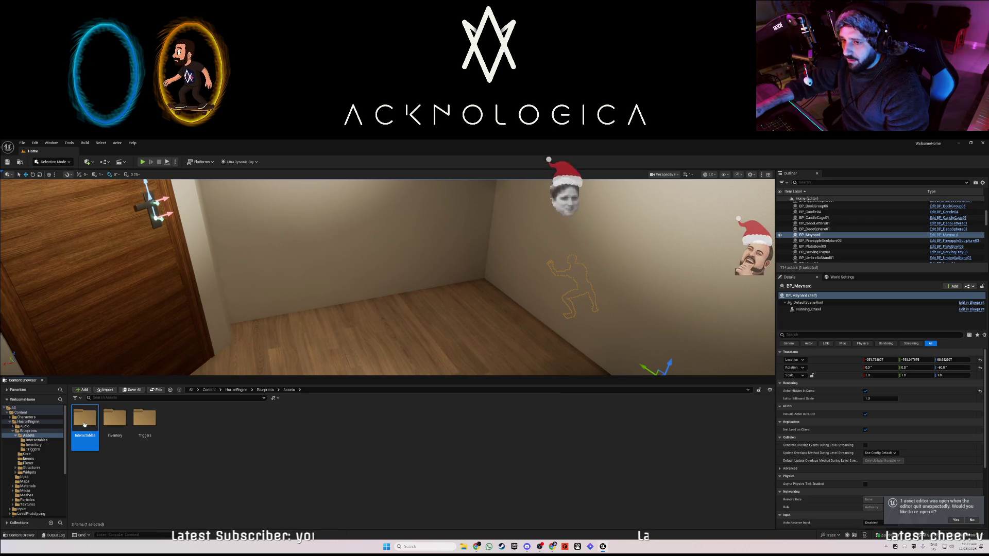
pyautogui.doubleClick(86, 426)
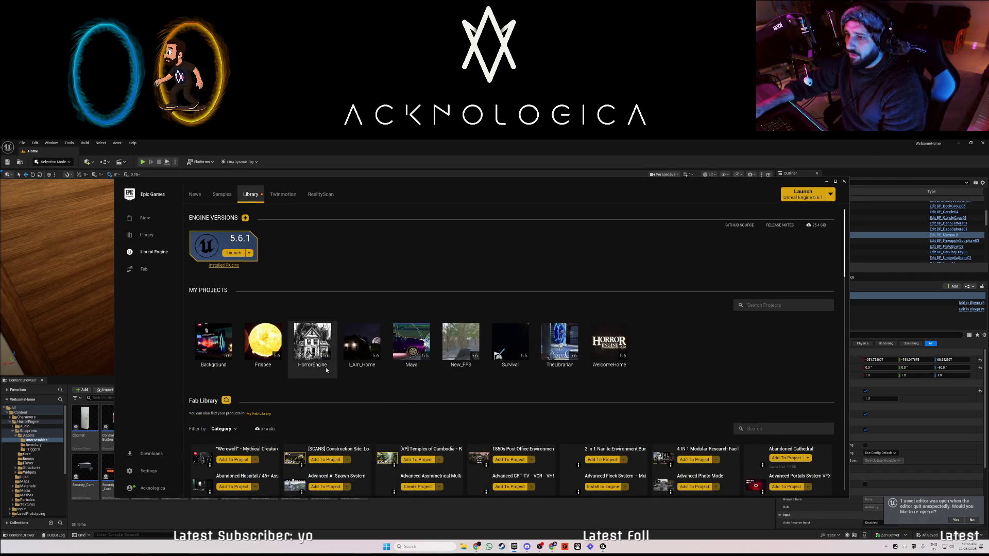
# Search the launcher's Fab Library for 'horror' to list Horror Engine and Horror Engine SE
pyautogui.scroll(-2, 338, 372)
pyautogui.scroll(-2, 284, 332)
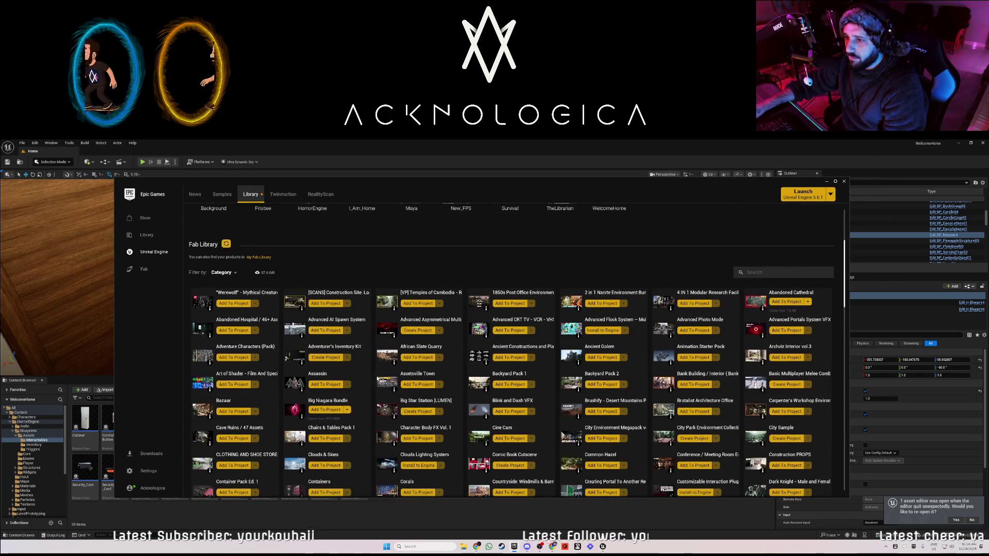
pyautogui.click(776, 271)
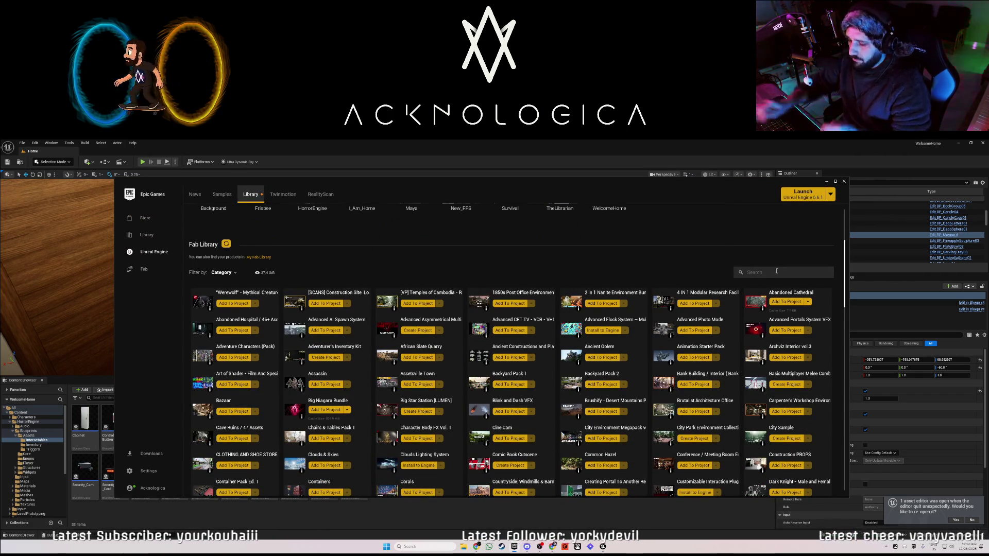
pyautogui.write('horror')
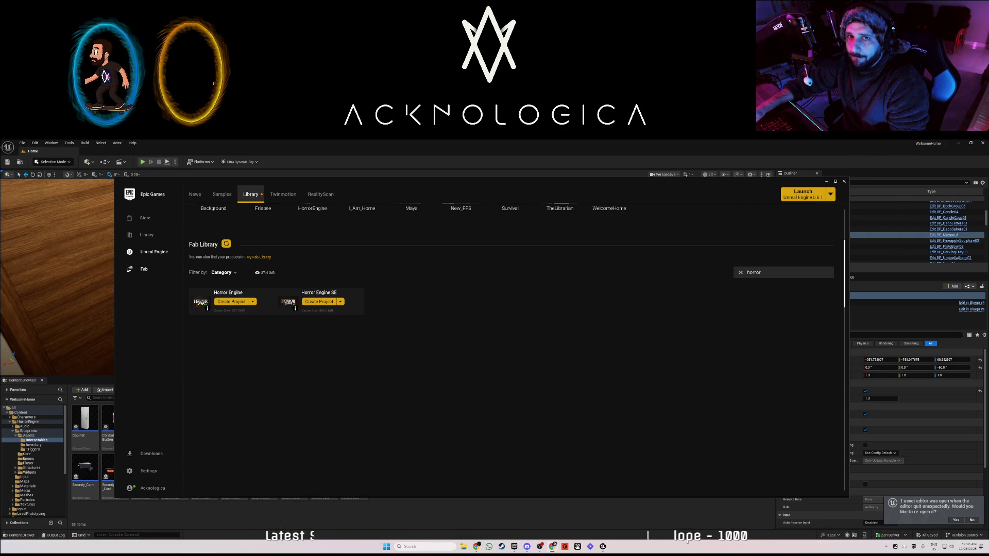
pyautogui.scroll(-3, 424, 350)
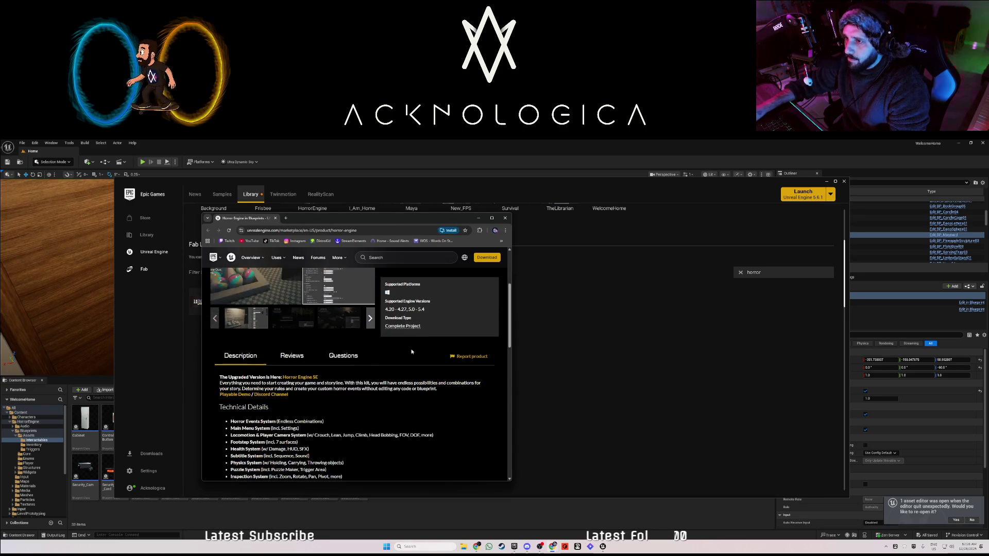
# Scroll through the Horror Engine marketplace page, then close the browser window
pyautogui.scroll(-10, 361, 391)
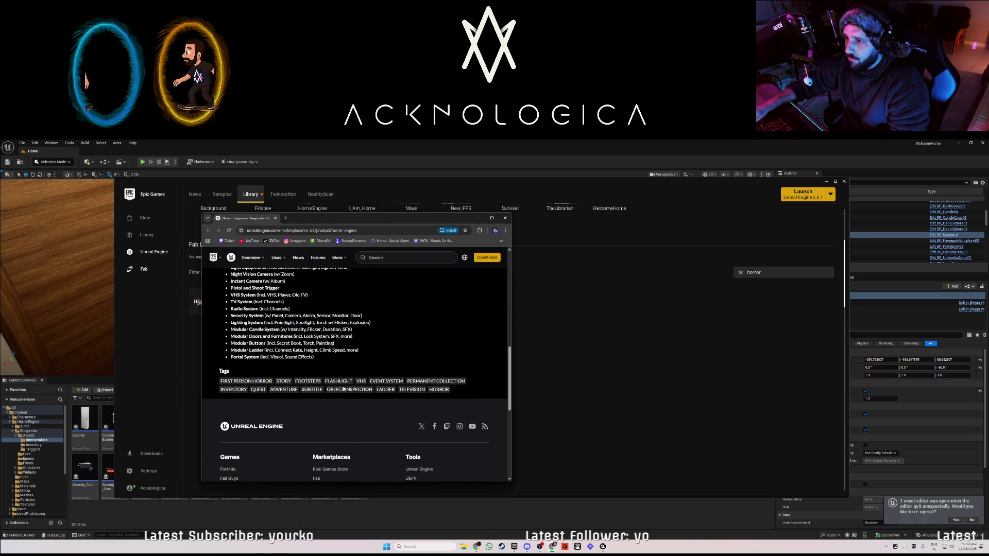
pyautogui.scroll(10, 397, 399)
pyautogui.scroll(3, 360, 388)
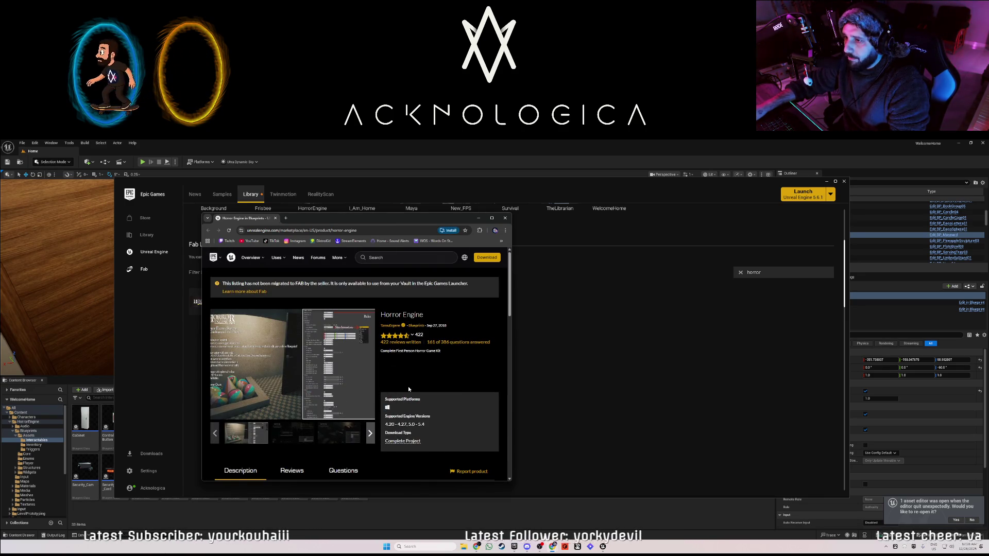
pyautogui.scroll(-2, 408, 386)
pyautogui.scroll(2, 409, 386)
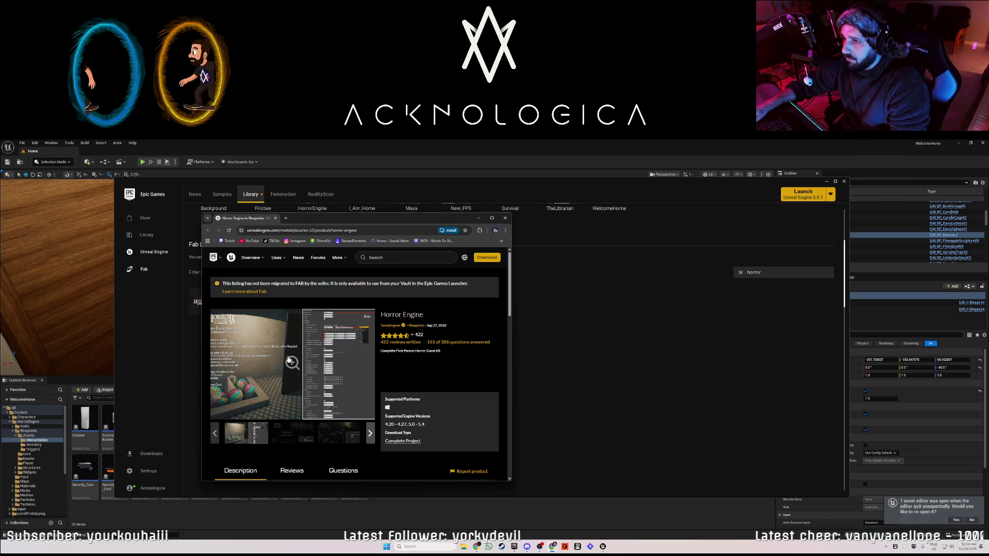
pyautogui.scroll(-3, 396, 354)
pyautogui.scroll(3, 421, 367)
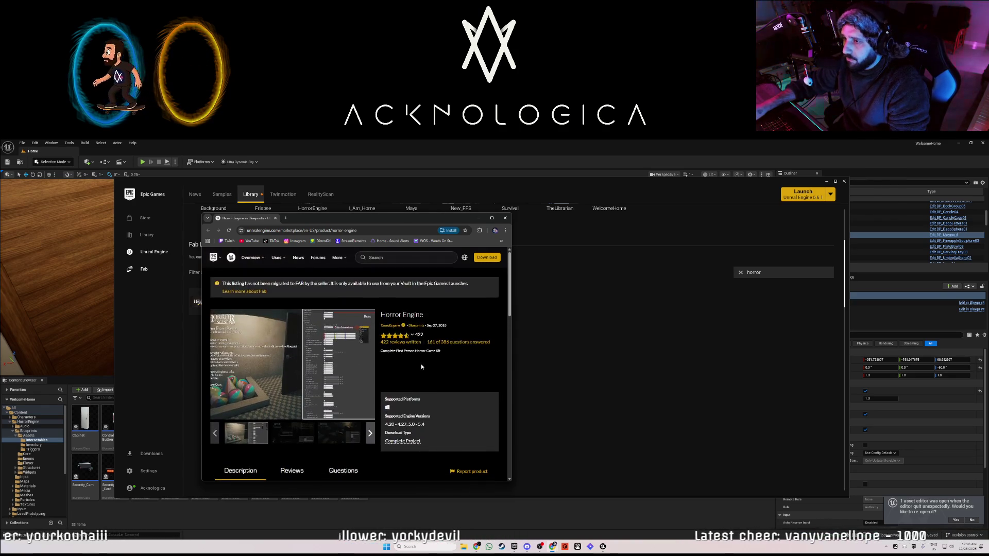
pyautogui.click(505, 220)
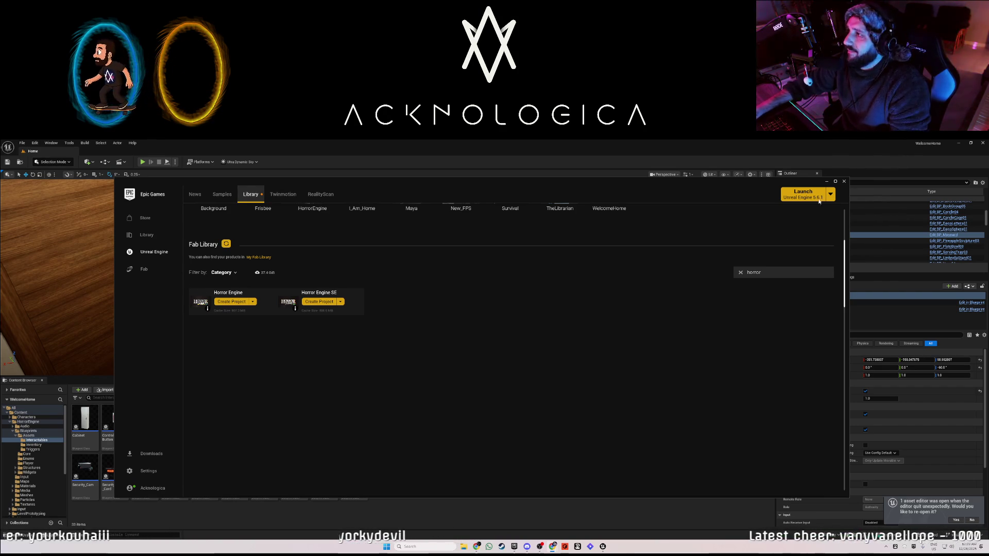
# Minimize the Epic Games Launcher and look around the room in the level viewport
pyautogui.click(826, 183)
pyautogui.moveTo(411, 335); pyautogui.dragTo(411, 334)
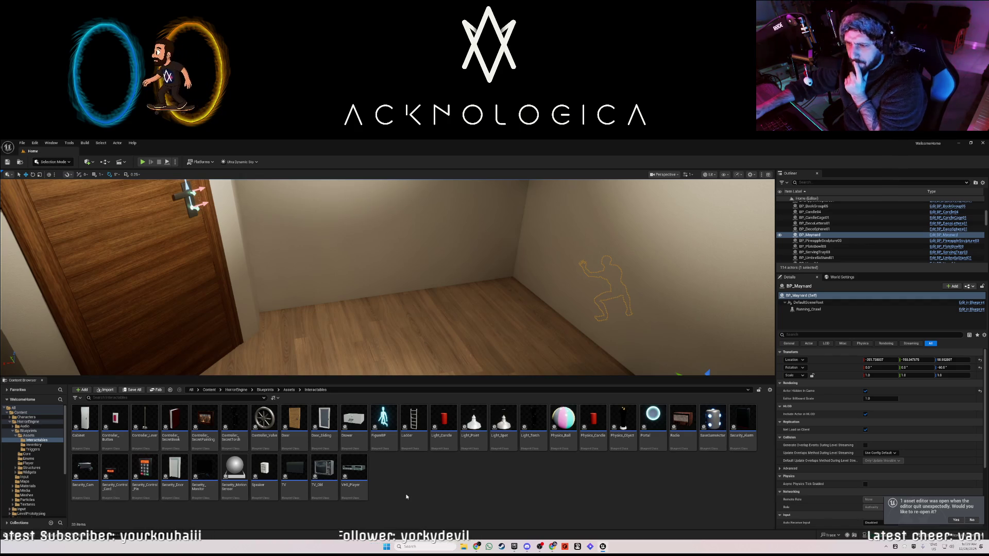
# Try a Drawer, then remove it and place a Security_Control_Pin keypad on the dark wall
pyautogui.moveTo(368, 415)
pyautogui.mouseDown()
pyautogui.moveTo(463, 350)
pyautogui.moveTo(477, 359)
pyautogui.mouseUp()
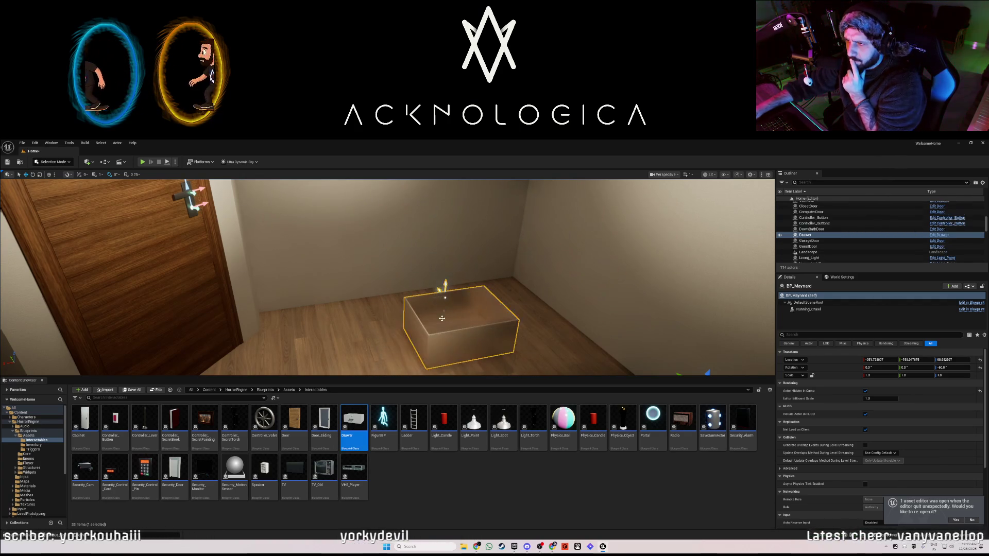
pyautogui.press('Delete')
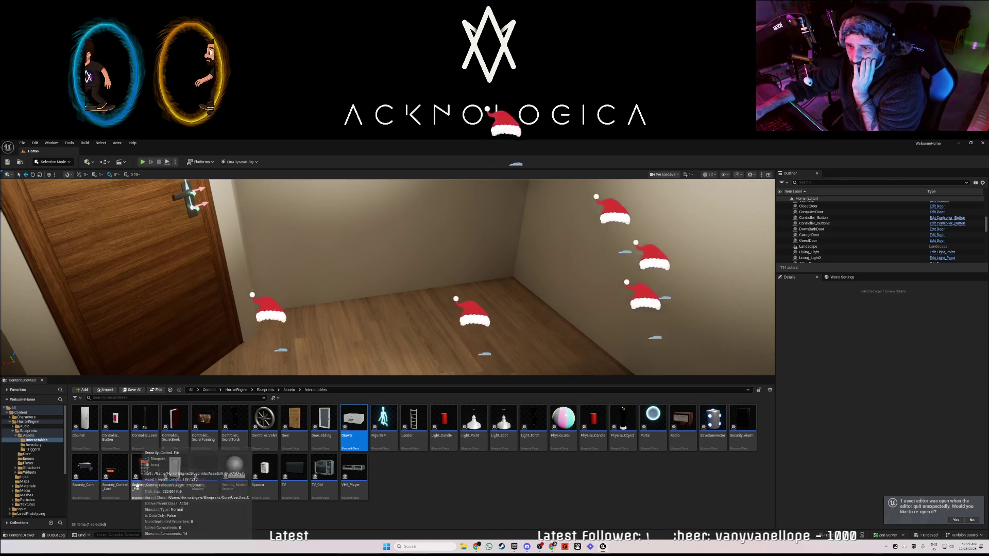
pyautogui.moveTo(415, 331); pyautogui.dragTo(415, 331)
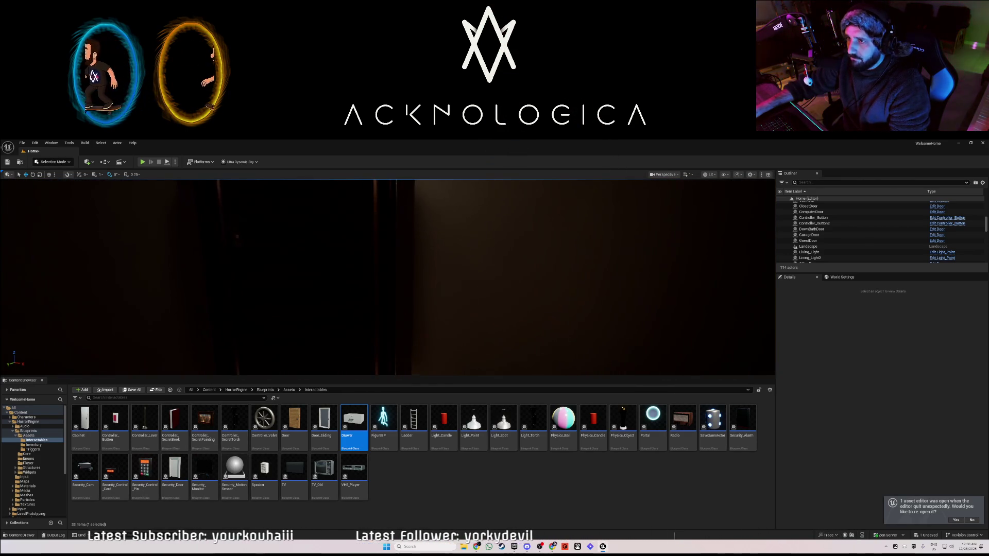
pyautogui.moveTo(145, 469); pyautogui.dragTo(441, 269)
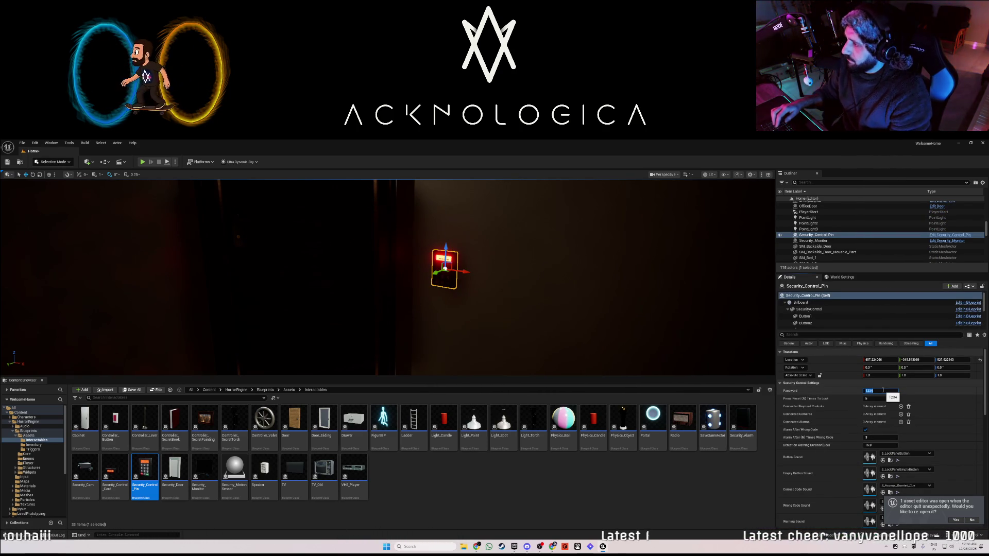
# Enter 76 as the keypad password, review its Details settings, and start a Play test
pyautogui.write('76')
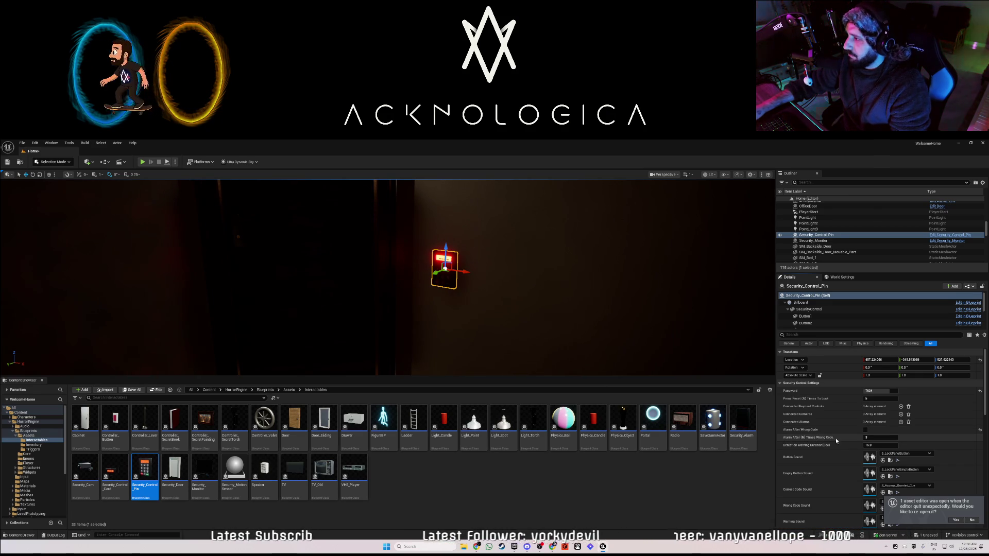
pyautogui.scroll(-3, 826, 450)
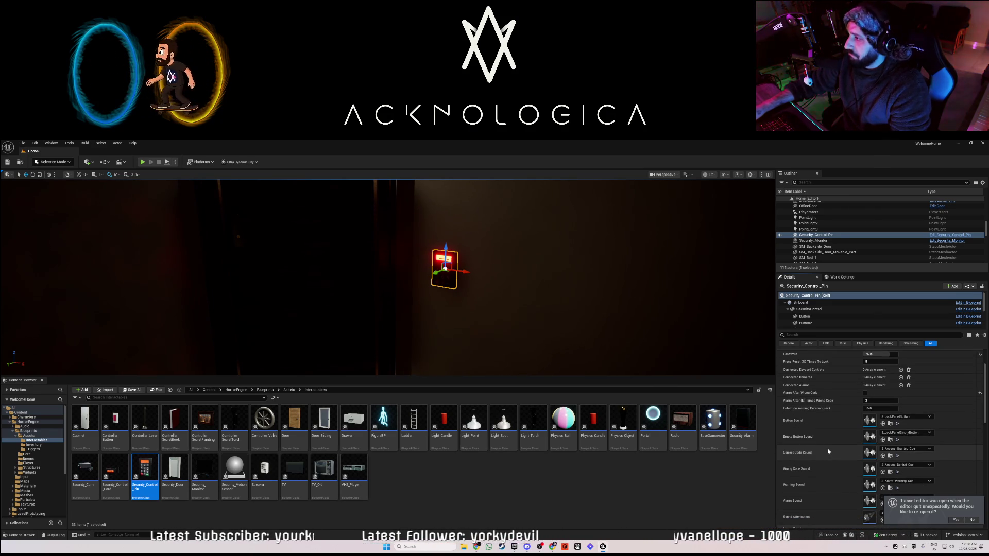
pyautogui.scroll(-2, 828, 453)
pyautogui.scroll(-2, 828, 459)
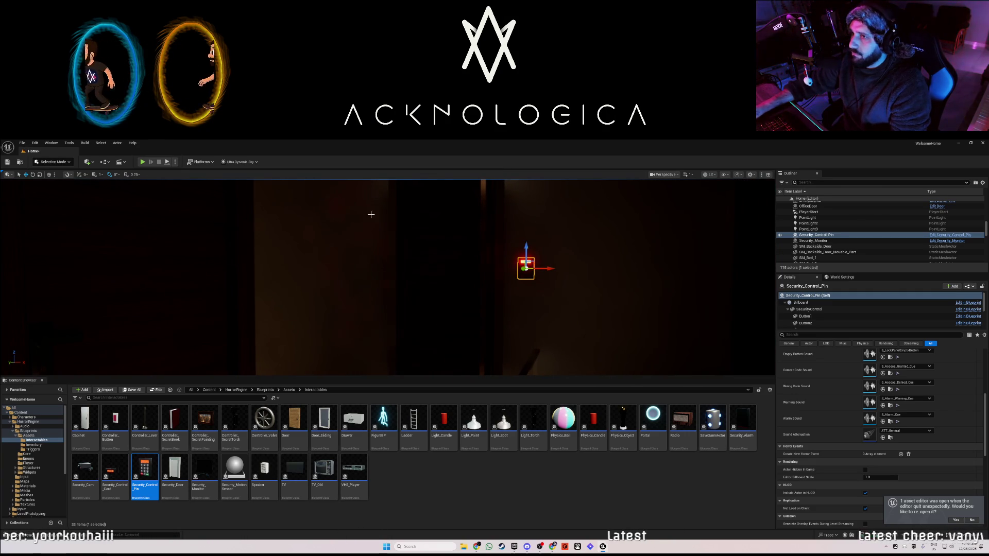
pyautogui.scroll(5, 800, 463)
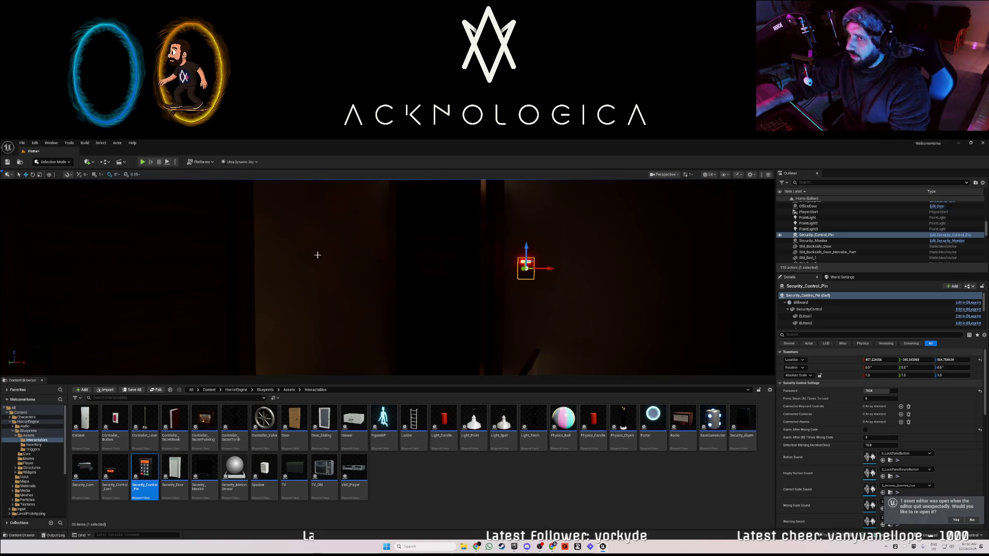
pyautogui.click(144, 162)
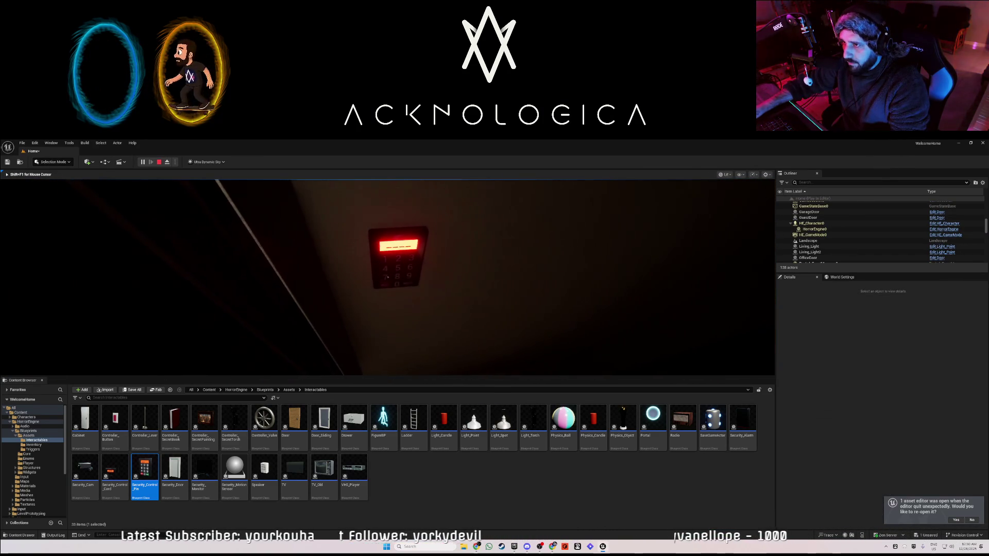
# Press in the four-digit keypad code, watch the door open, then stop the play test
pyautogui.click(388, 277)
pyautogui.click(388, 277)
pyautogui.click(388, 278)
pyautogui.click(388, 278)
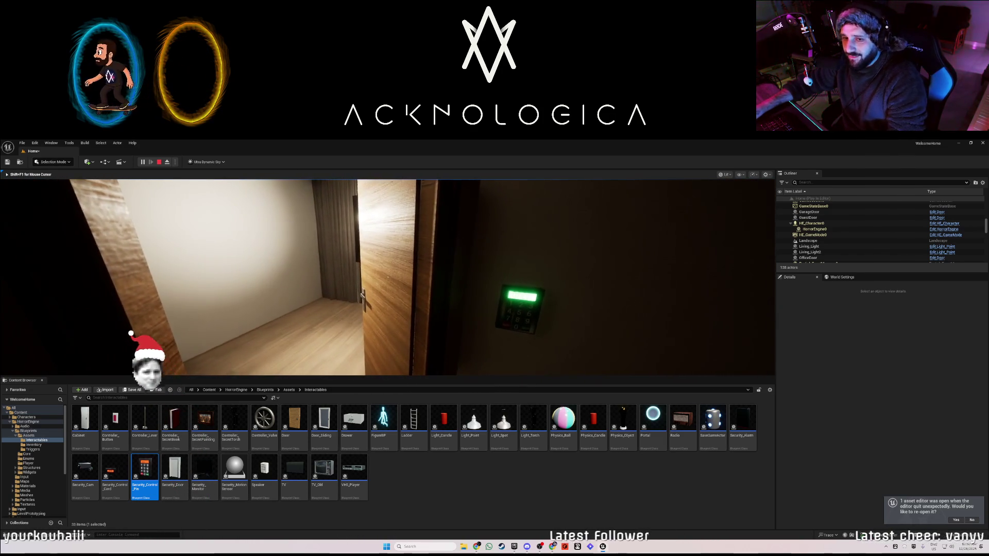
pyautogui.press('Escape')
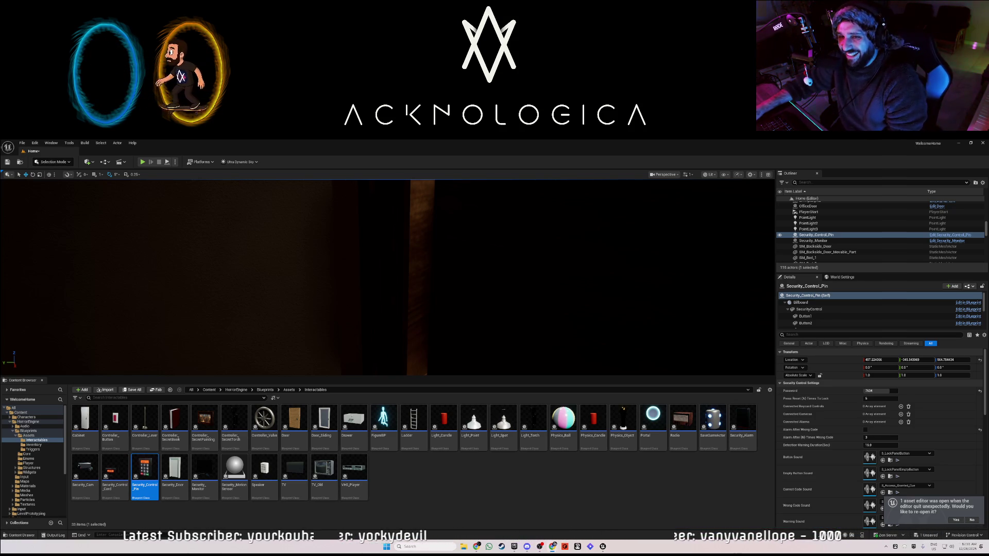
# Toggle the OfficeDoor's Locked setting on and back off, then delete the Security_Control_Pin keypad
pyautogui.moveTo(333, 286); pyautogui.dragTo(355, 281)
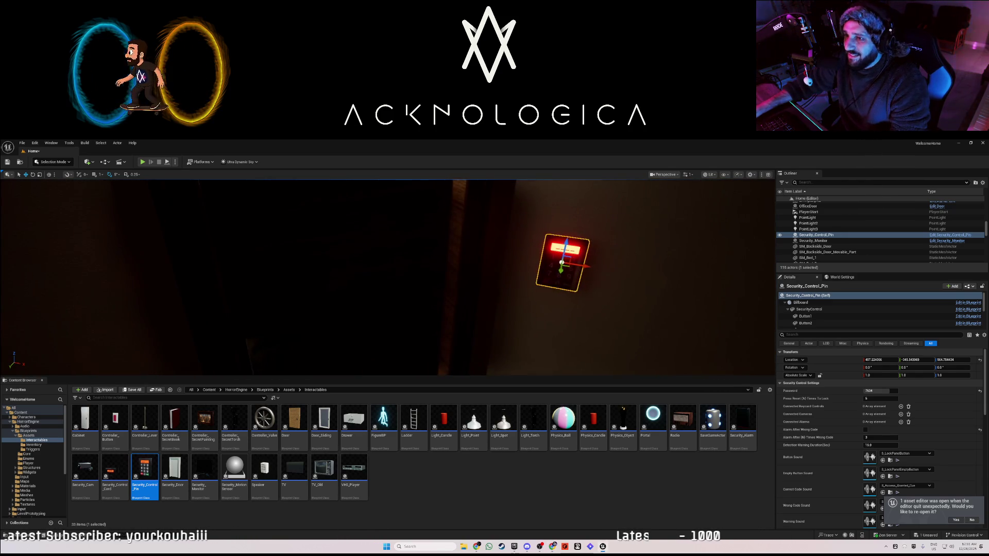
pyautogui.click(324, 286)
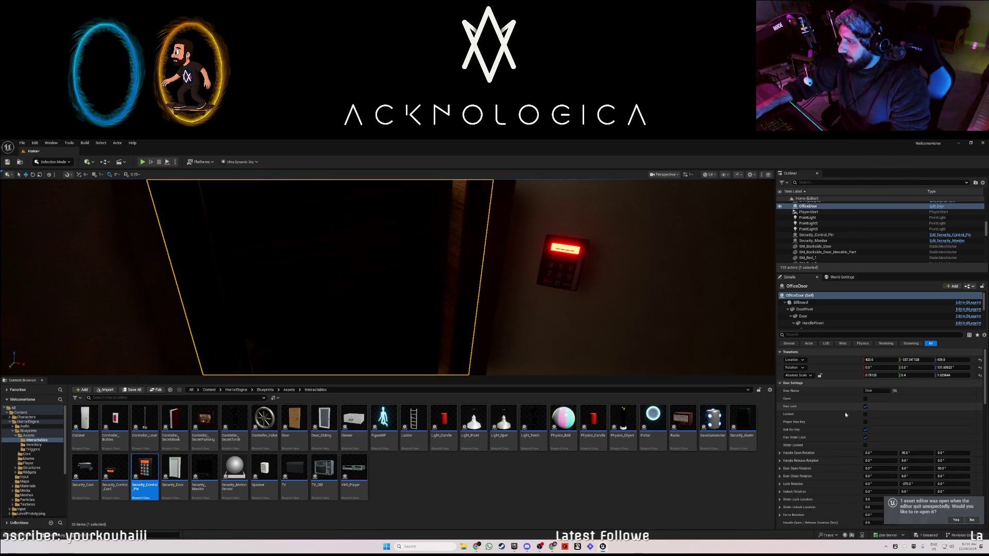
pyautogui.click(865, 414)
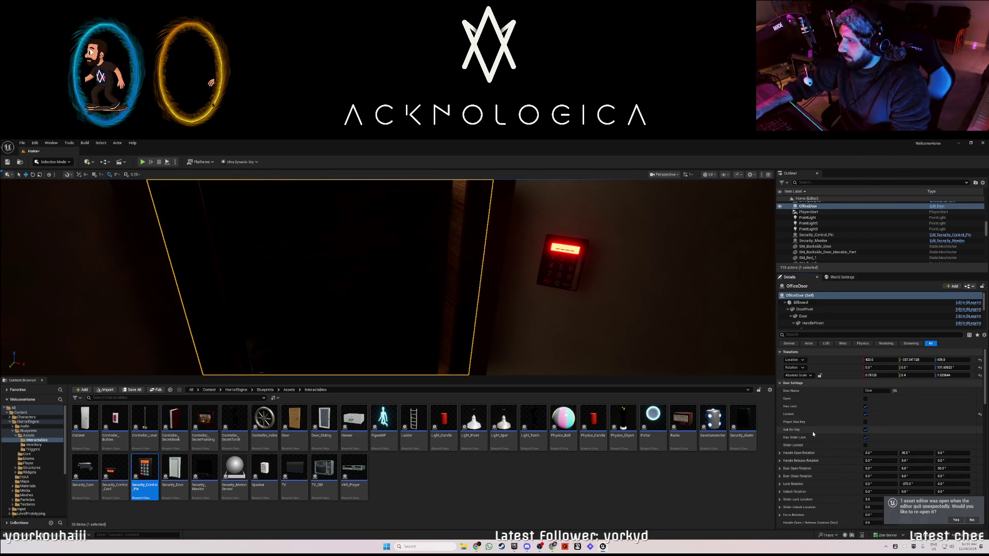
pyautogui.click(865, 414)
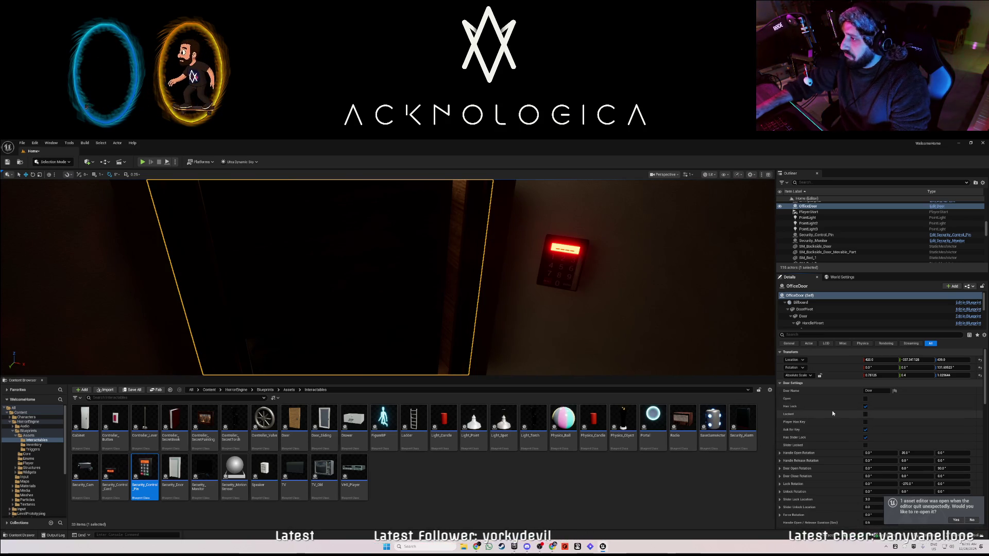
pyautogui.click(577, 281)
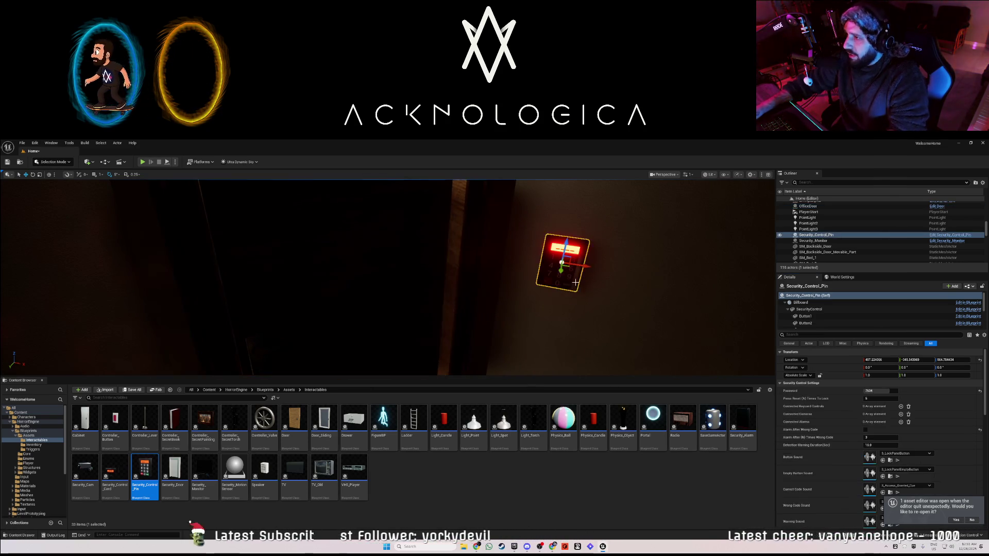
pyautogui.press('Delete')
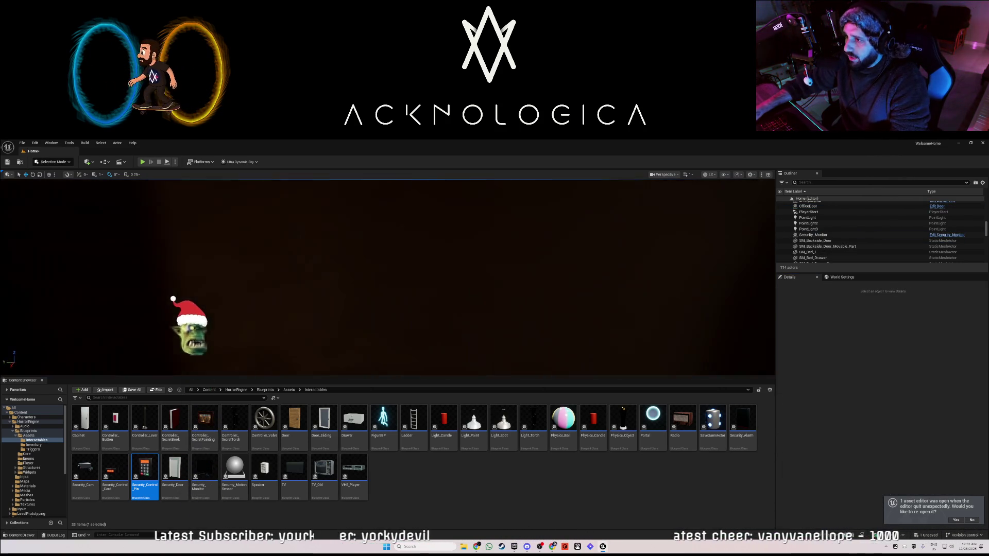
# Fly through the house to the wooden ClosetDoor and select it
pyautogui.press('w')
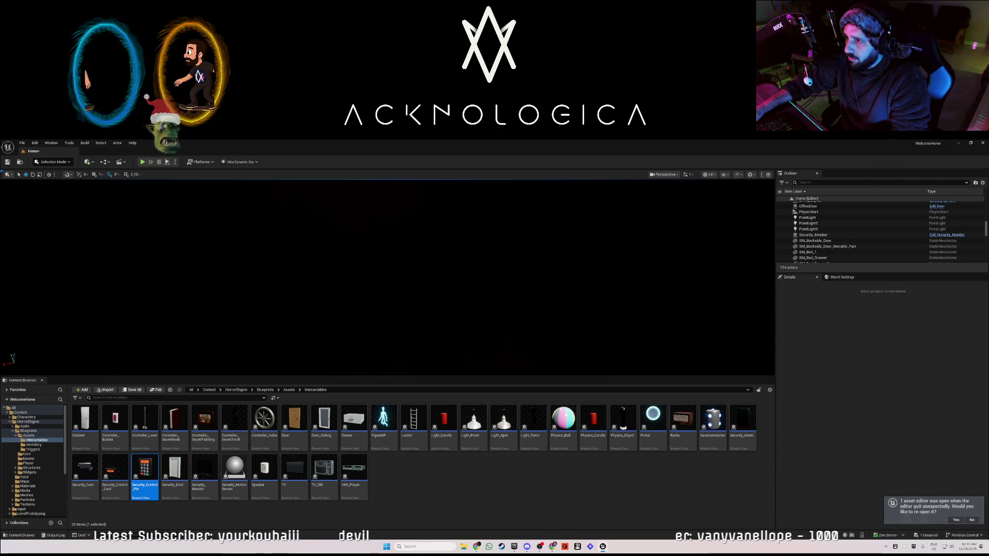
pyautogui.press('w')
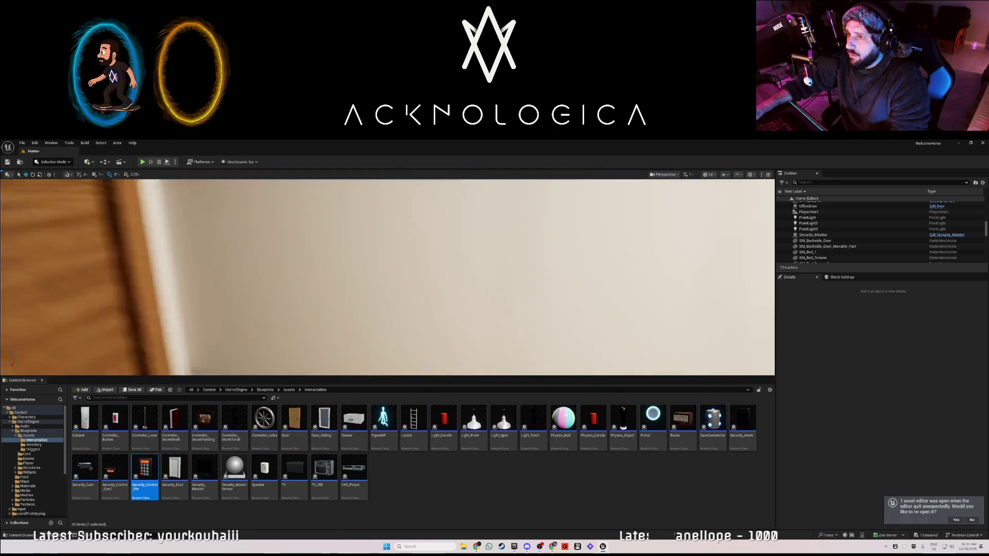
pyautogui.press('w')
pyautogui.click(362, 278)
pyautogui.press('w')
pyautogui.press('w')
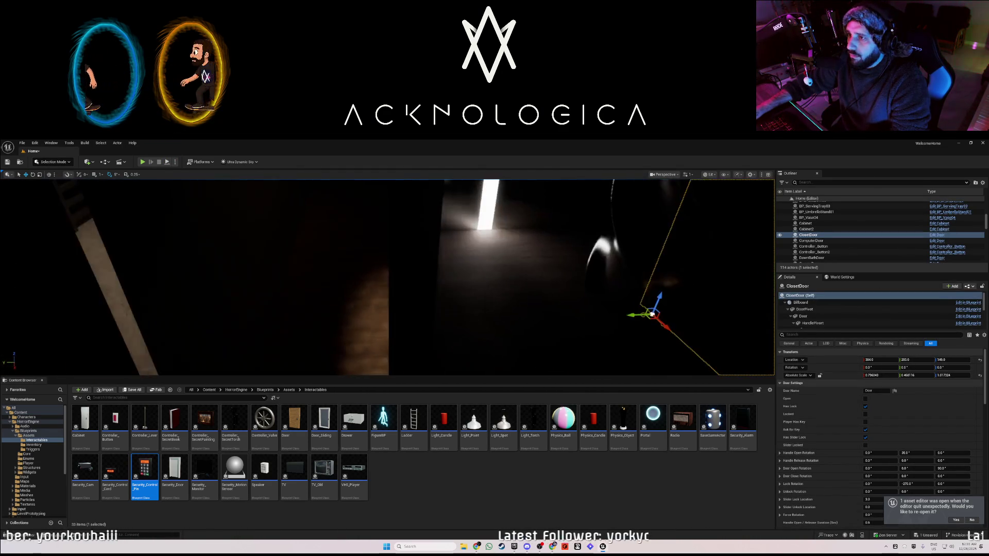
# Switch the viewport to Unlit shading and save the level
pyautogui.click(709, 174)
pyautogui.click(721, 205)
pyautogui.press('s')
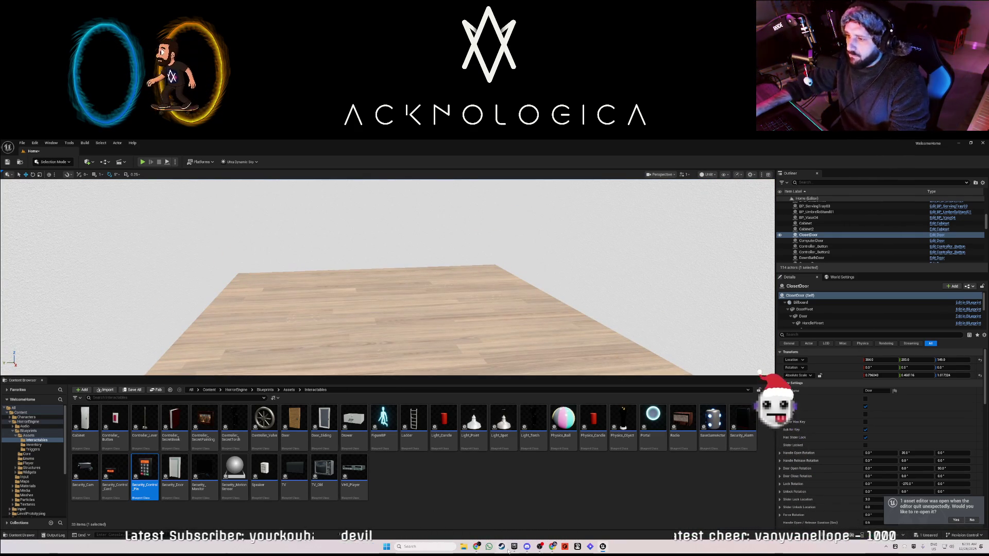
pyautogui.click(52, 143)
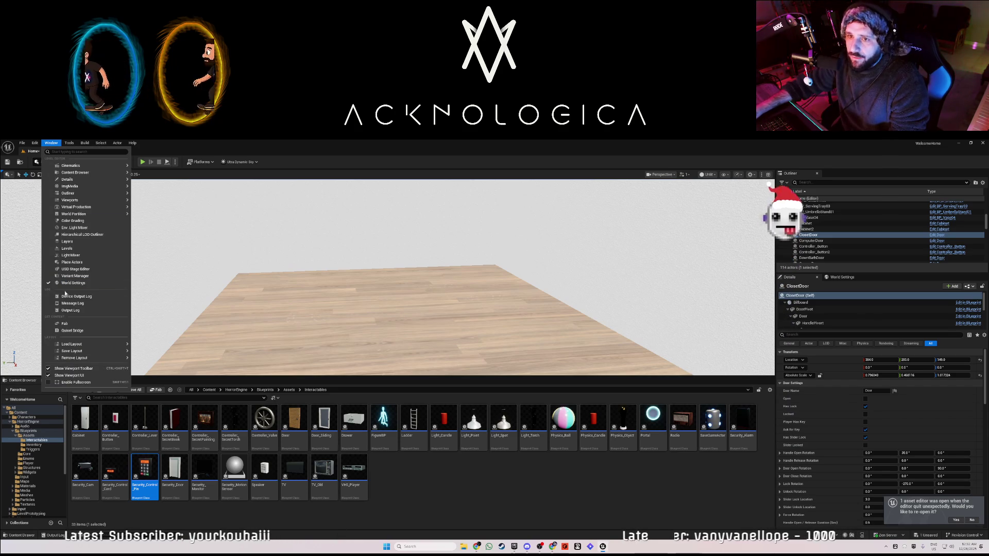
pyautogui.click(288, 142)
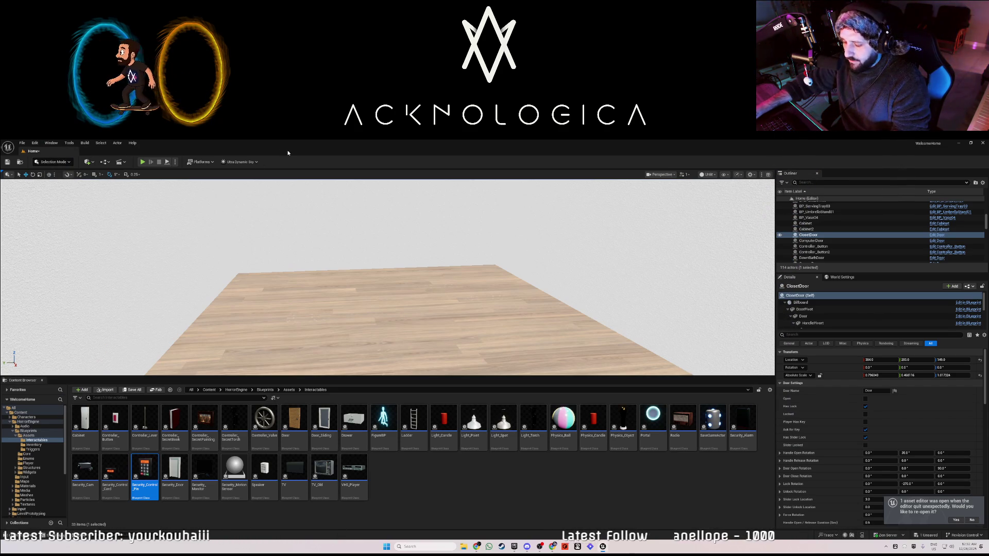
pyautogui.hotkey('ctrl', 's')
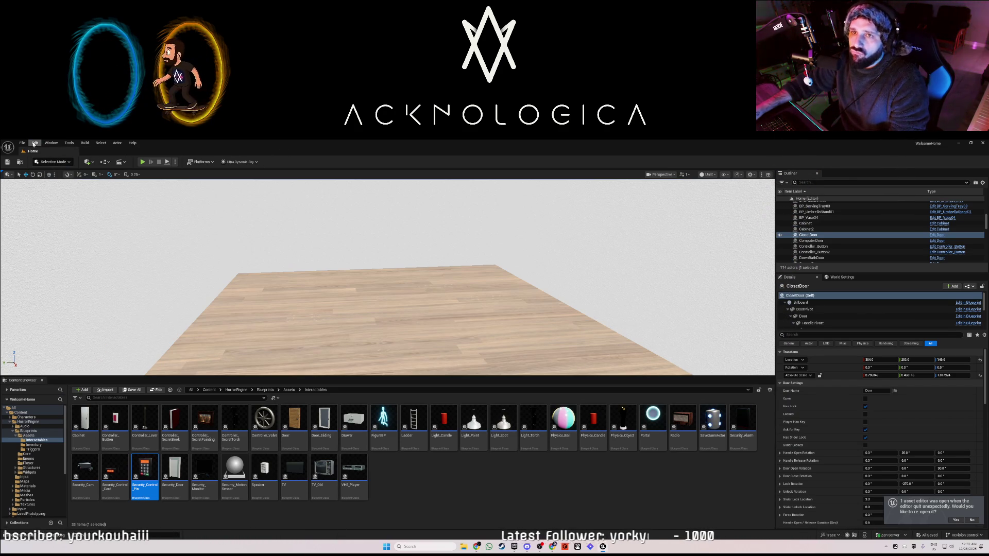
# Open the Fab content library from the Window menu
pyautogui.click(52, 143)
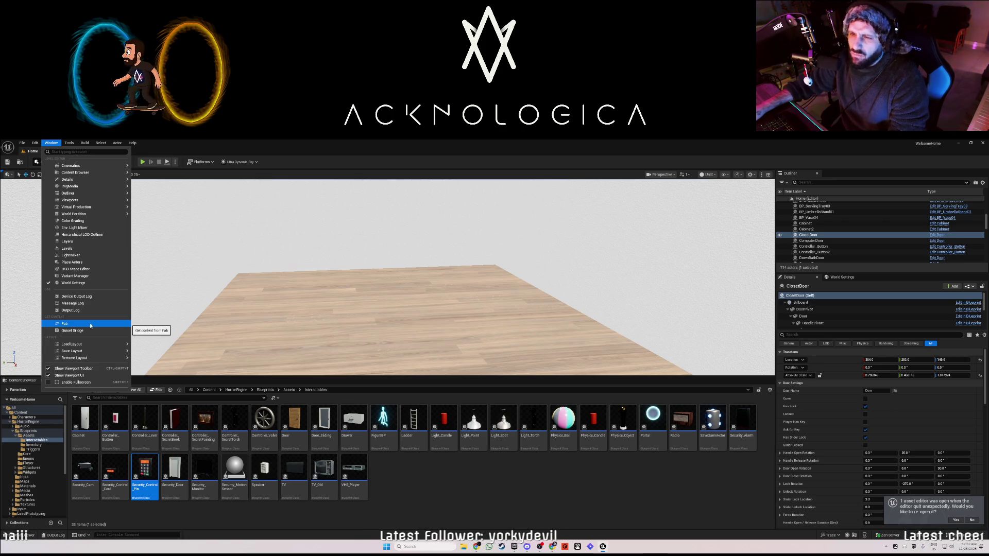
pyautogui.moveTo(73, 351)
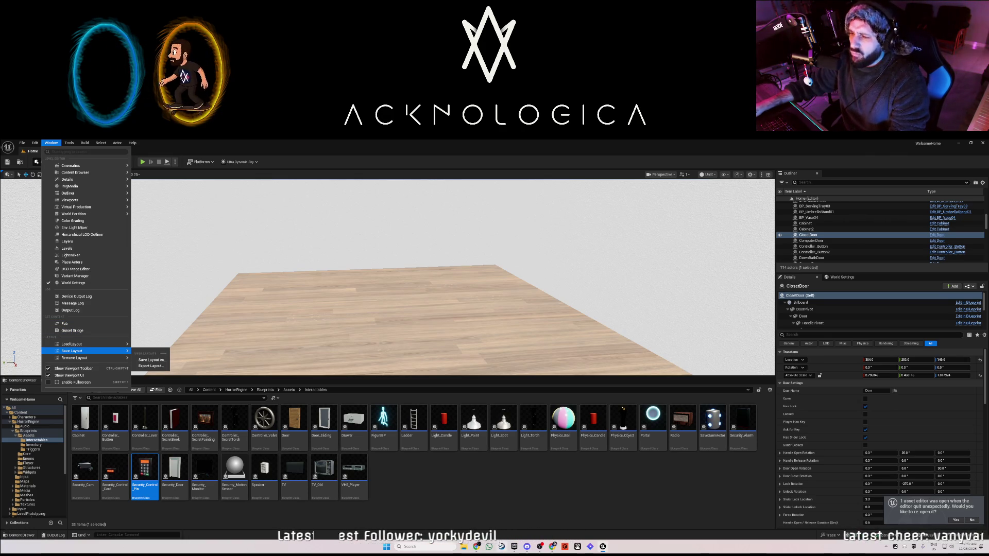
pyautogui.click(509, 547)
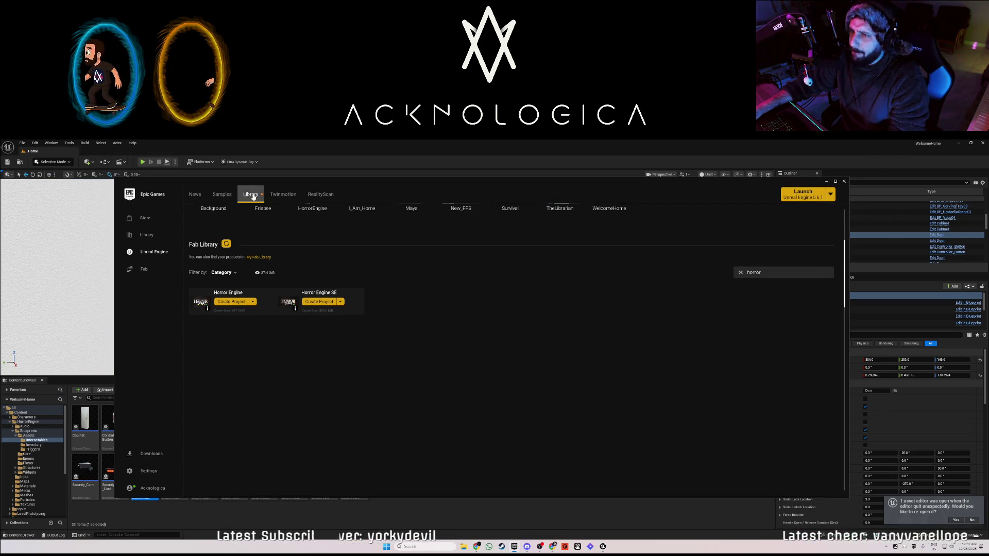
# Replace the 'horror' library search with 'garba', then erase it back to 'garb'
pyautogui.doubleClick(767, 271)
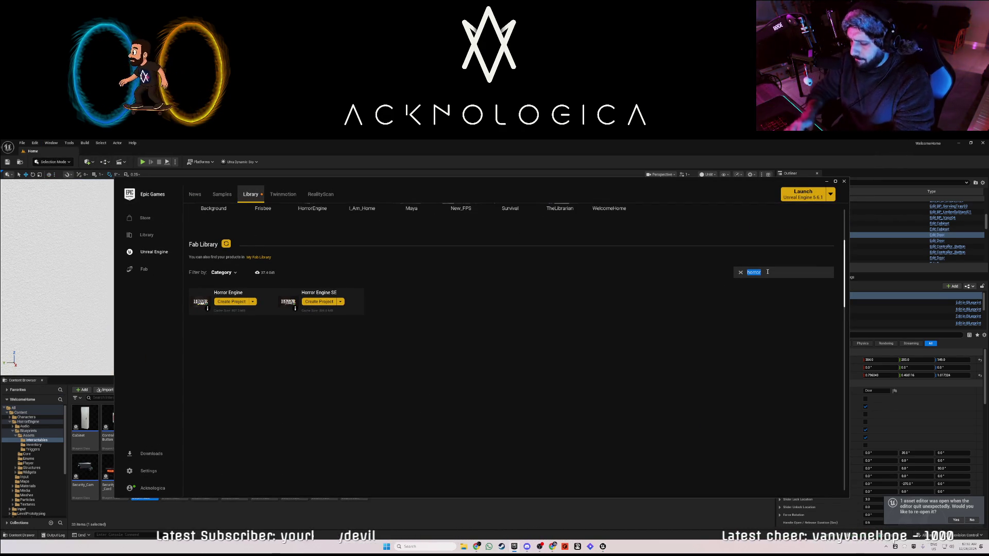
pyautogui.write('garba')
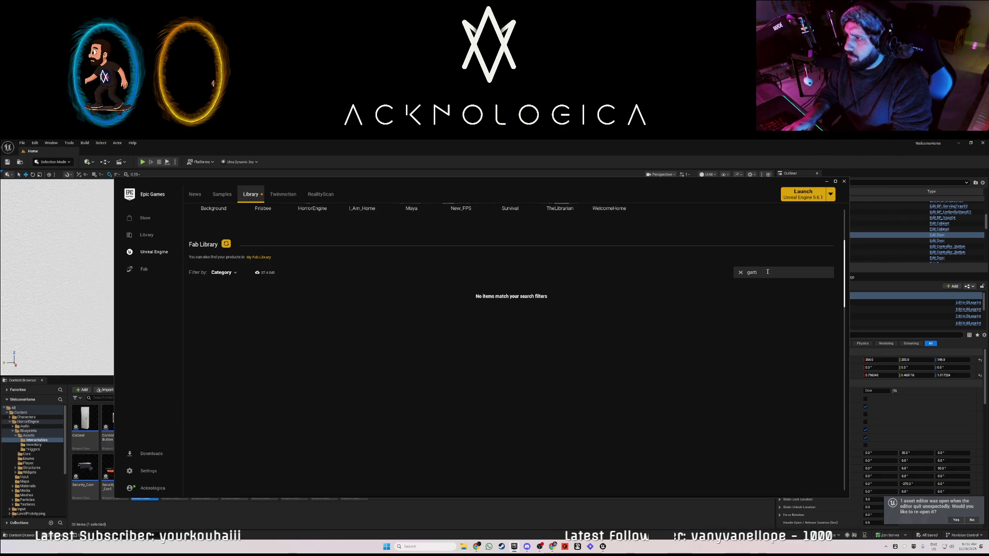
pyautogui.press('BackSpace')
pyautogui.press('BackSpace')
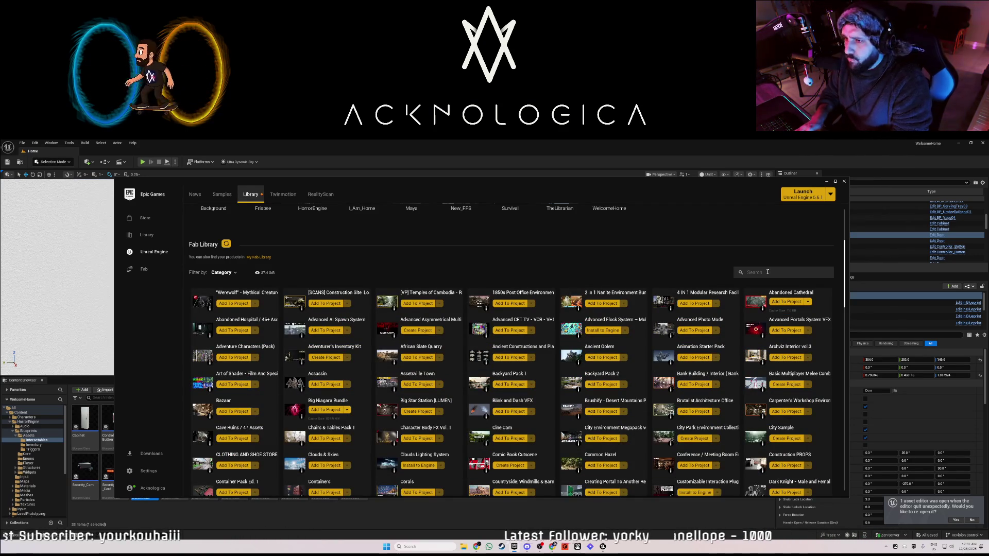
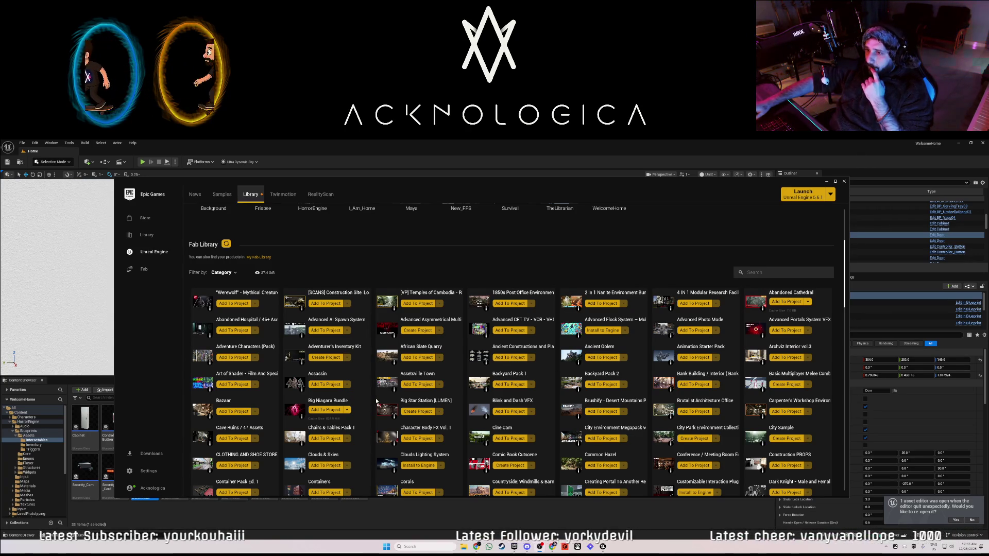
# Scroll through the owned Fab Library assets, then close the Epic Games Launcher
pyautogui.scroll(-1, 373, 400)
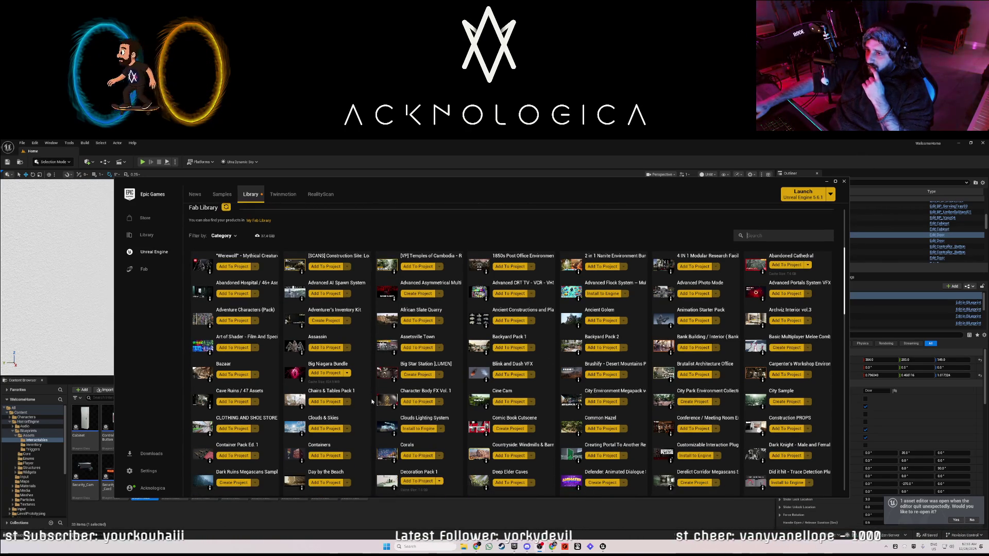
pyautogui.scroll(-1, 371, 401)
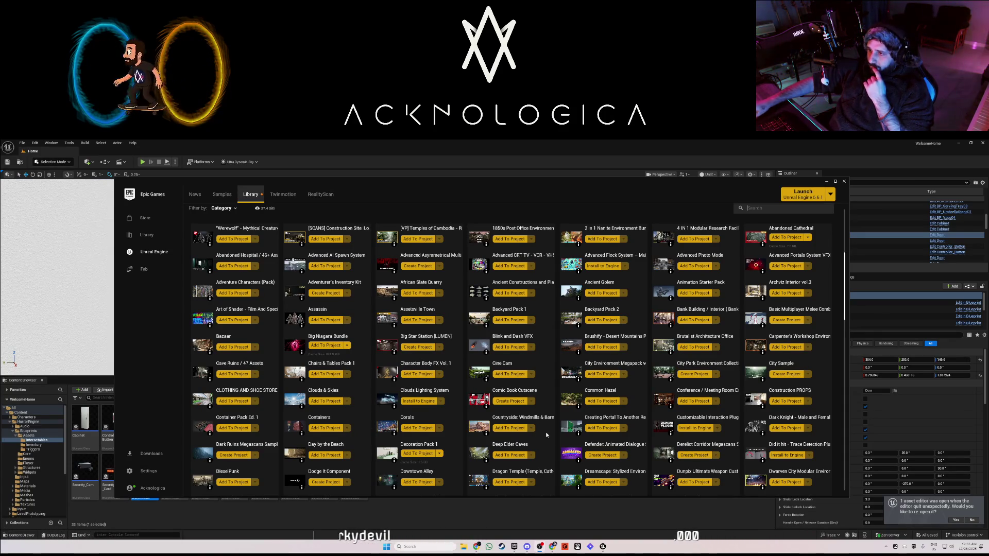
pyautogui.scroll(-4, 524, 431)
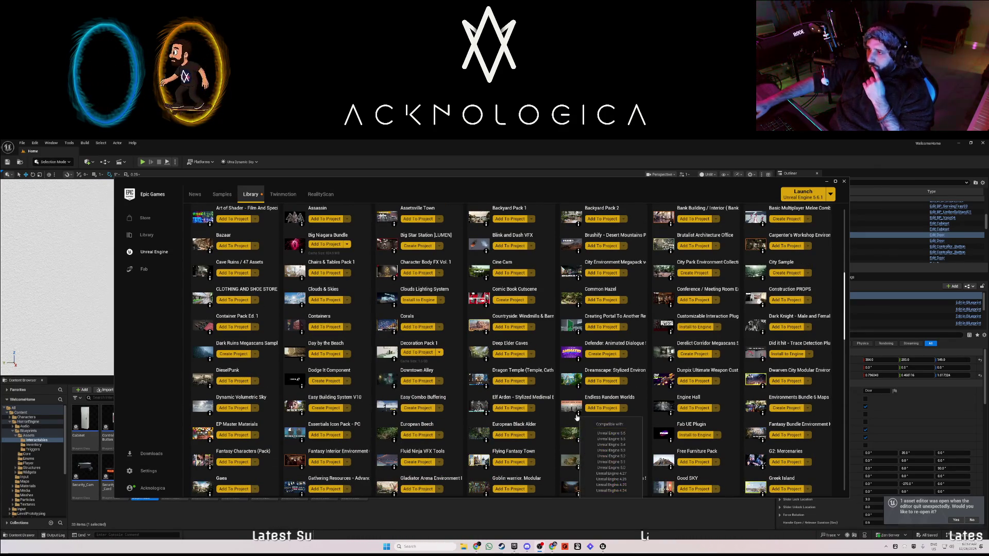
pyautogui.click(826, 181)
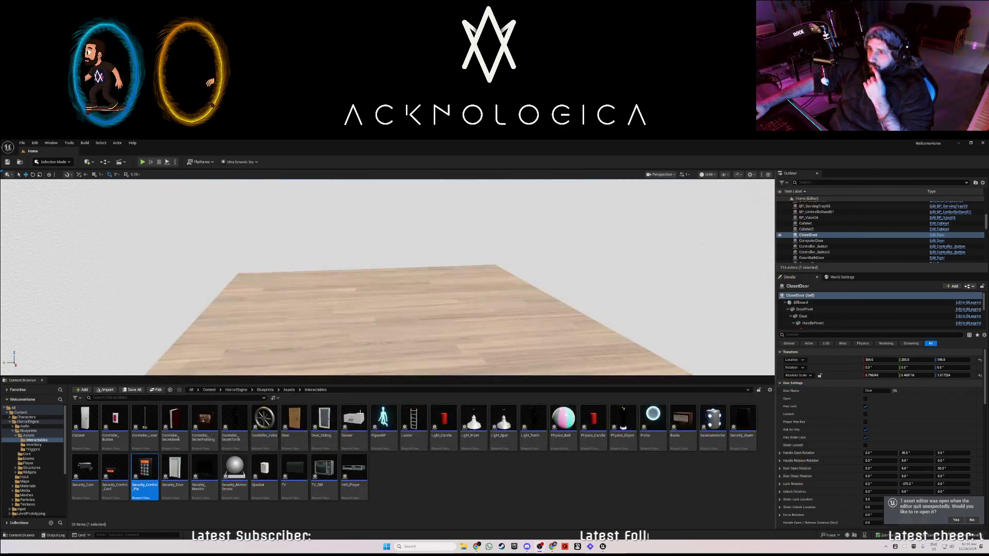
# Open the TMDecorationsPack1 › LevelAssets › Meshes folder after a quick look into Decorations
pyautogui.scroll(-3, 29, 468)
pyautogui.scroll(-3, 30, 468)
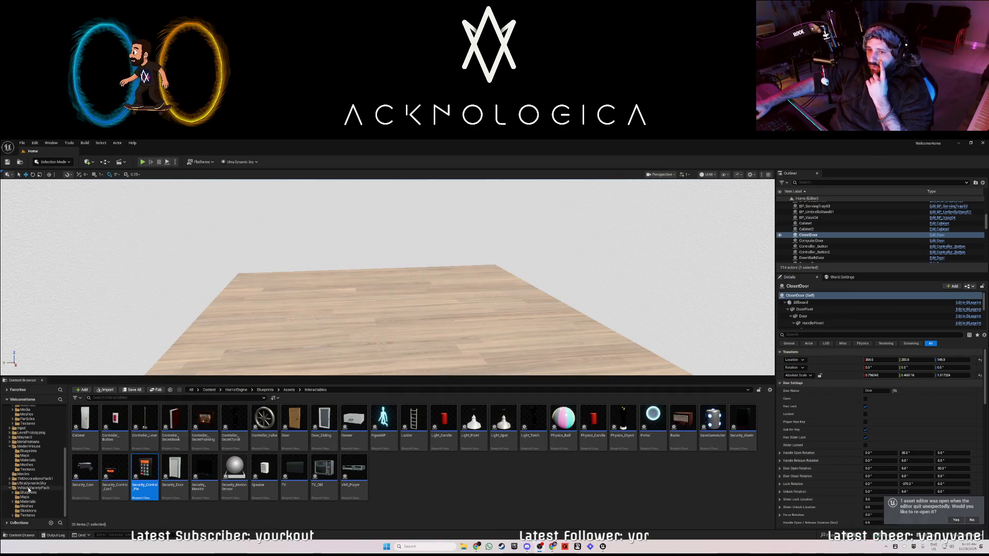
pyautogui.click(36, 478)
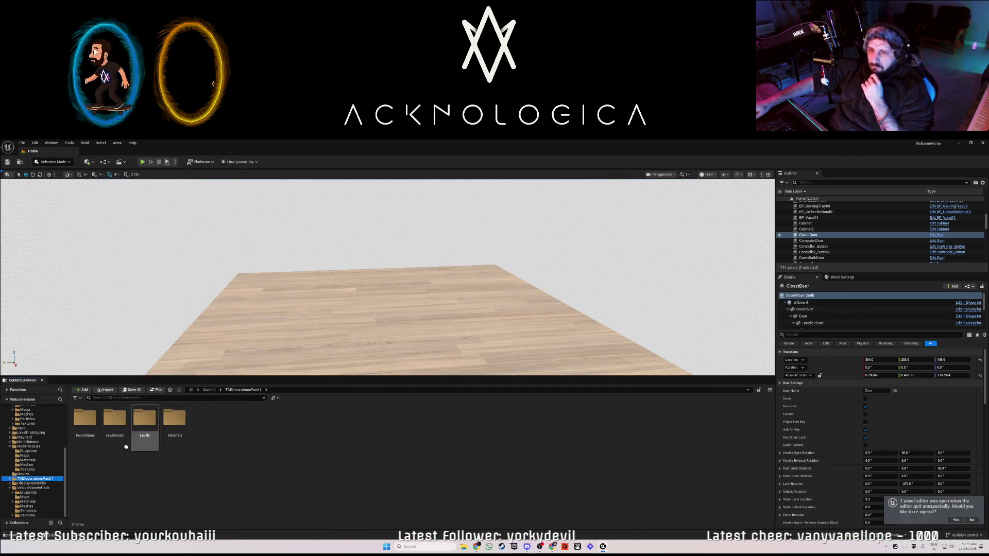
pyautogui.click(86, 422)
pyautogui.doubleClick(86, 422)
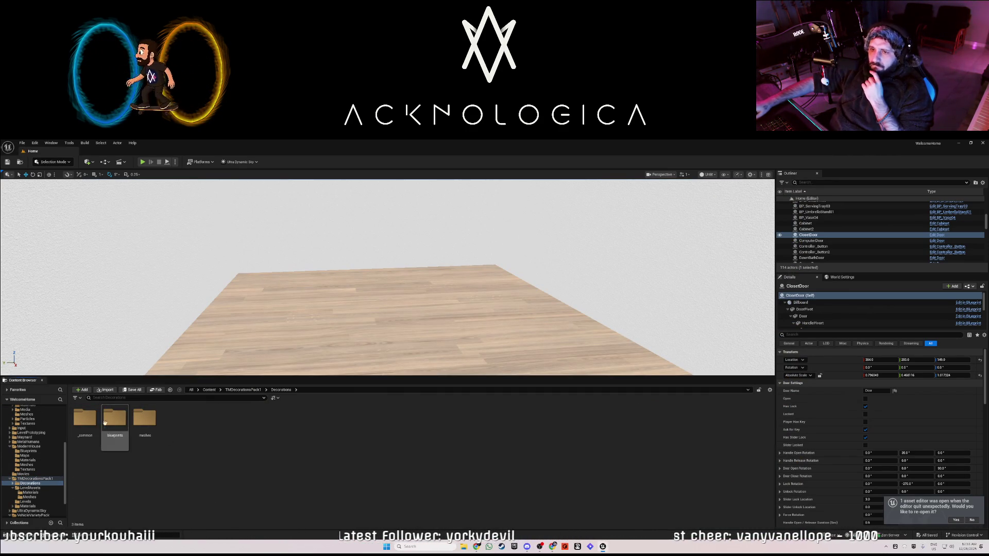
pyautogui.click(244, 390)
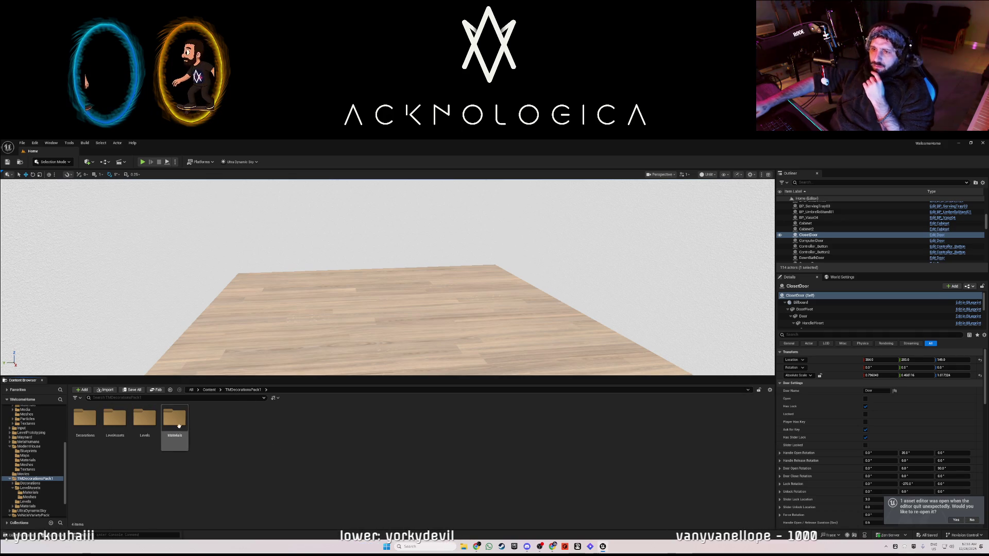
pyautogui.click(115, 419)
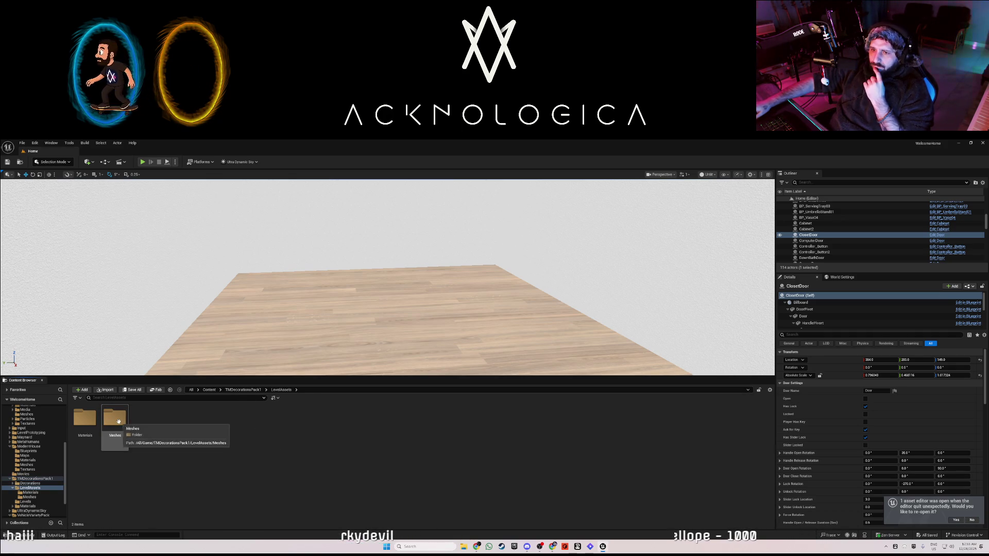
pyautogui.doubleClick(119, 421)
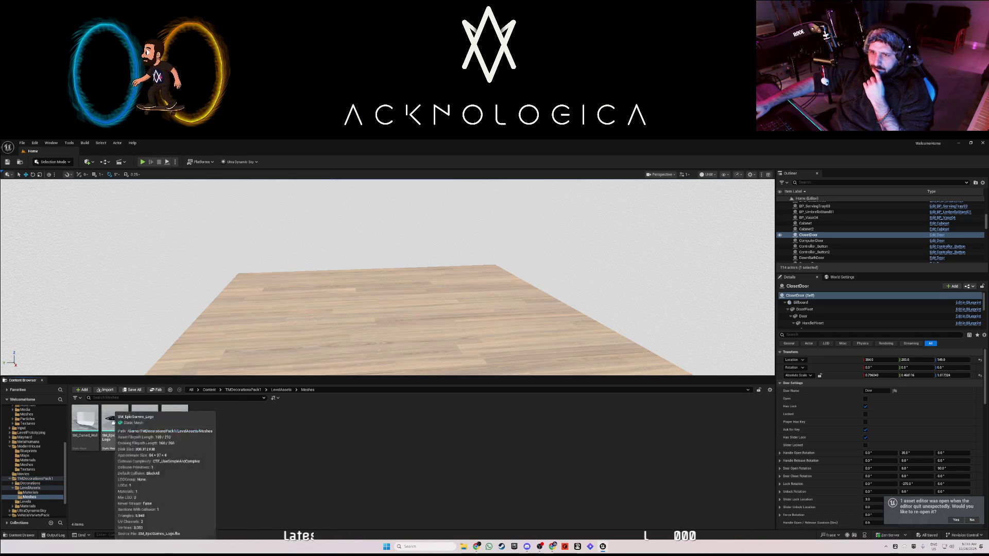
# Place and delete the Unreal Engine, Twinmotion and Epic Games logo meshes on the floor
pyautogui.moveTo(186, 441)
pyautogui.mouseDown()
pyautogui.moveTo(195, 391)
pyautogui.moveTo(356, 335)
pyautogui.moveTo(339, 347)
pyautogui.mouseUp()
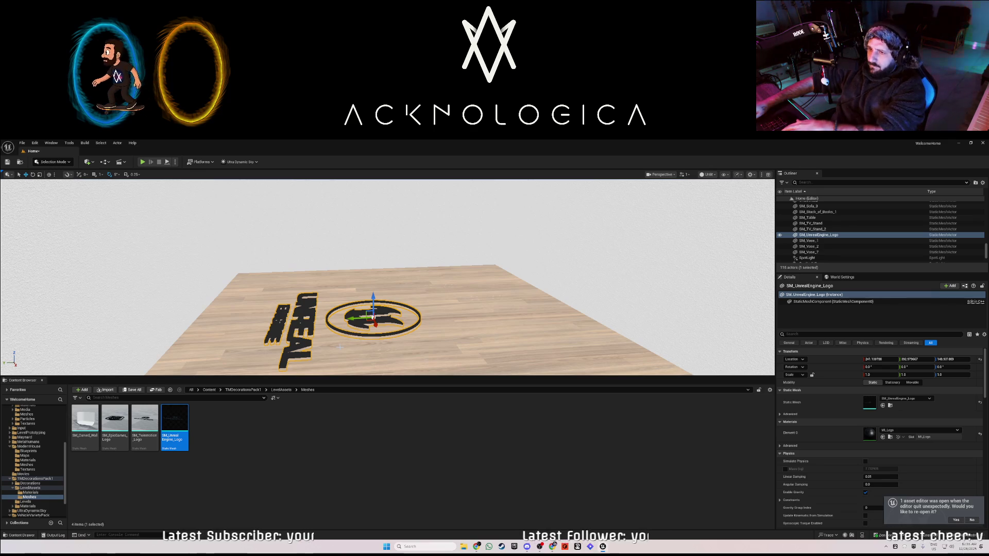
pyautogui.press('Delete')
pyautogui.moveTo(147, 422)
pyautogui.mouseDown()
pyautogui.moveTo(170, 382)
pyautogui.moveTo(331, 309)
pyautogui.moveTo(376, 342)
pyautogui.mouseUp()
pyautogui.press('Delete')
pyautogui.moveTo(130, 416); pyautogui.dragTo(355, 324)
pyautogui.press('Delete')
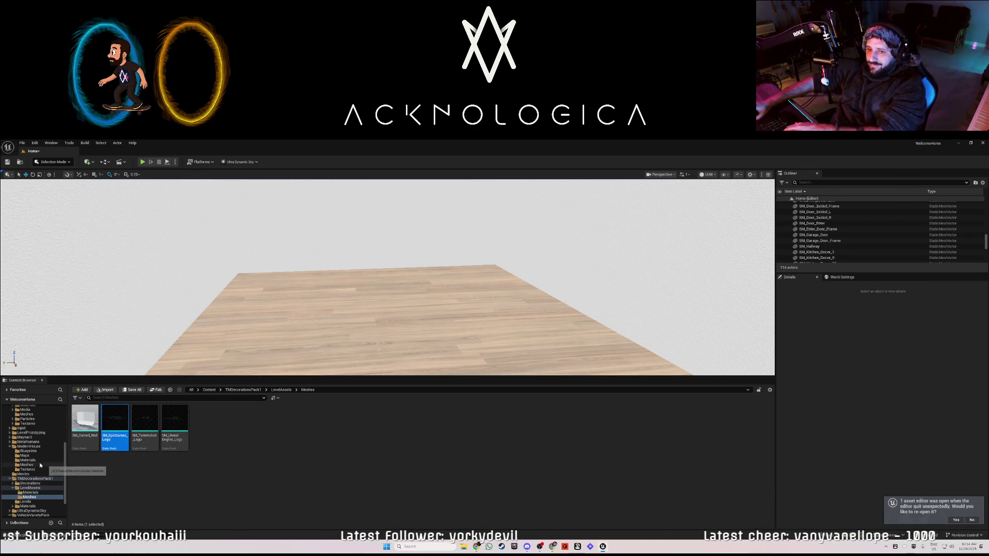
# Check the DishCabinet01 and KitchenWare folders inside Decorations › meshes
pyautogui.click(38, 493)
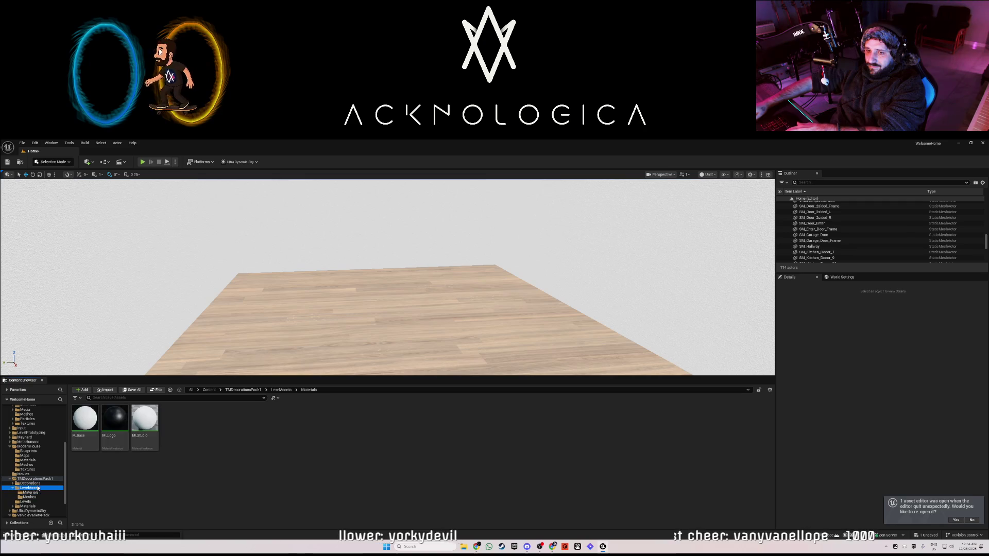
pyautogui.click(30, 484)
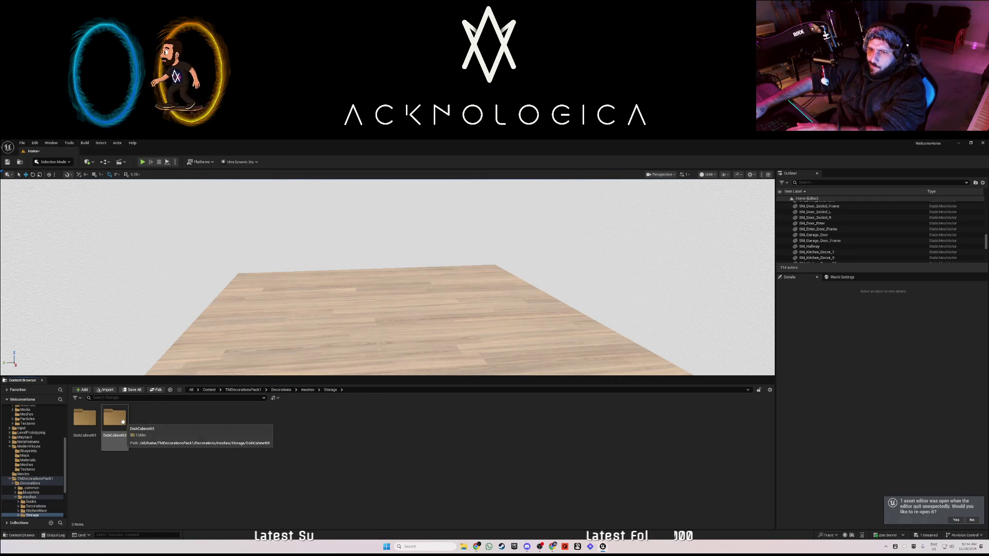
pyautogui.doubleClick(88, 420)
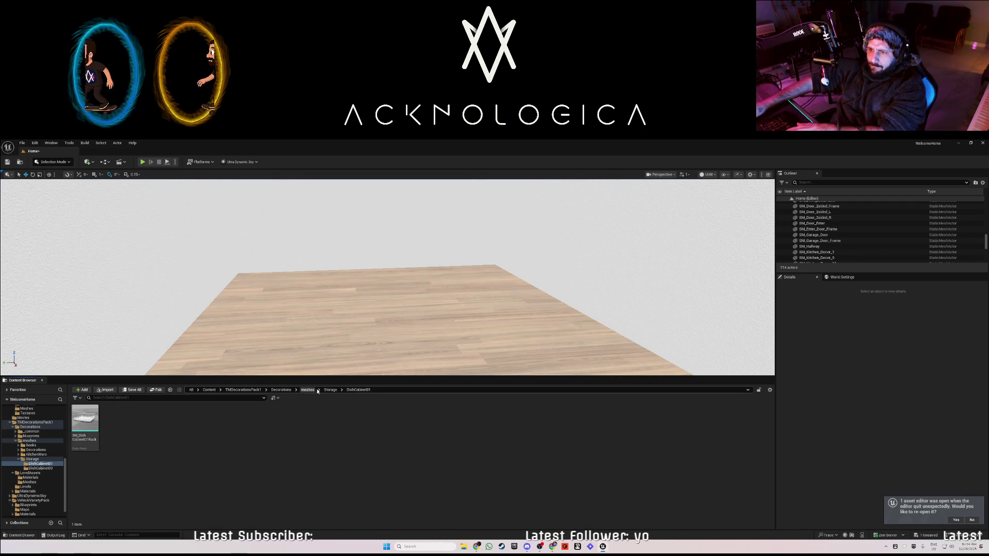
pyautogui.click(310, 391)
pyautogui.click(120, 421)
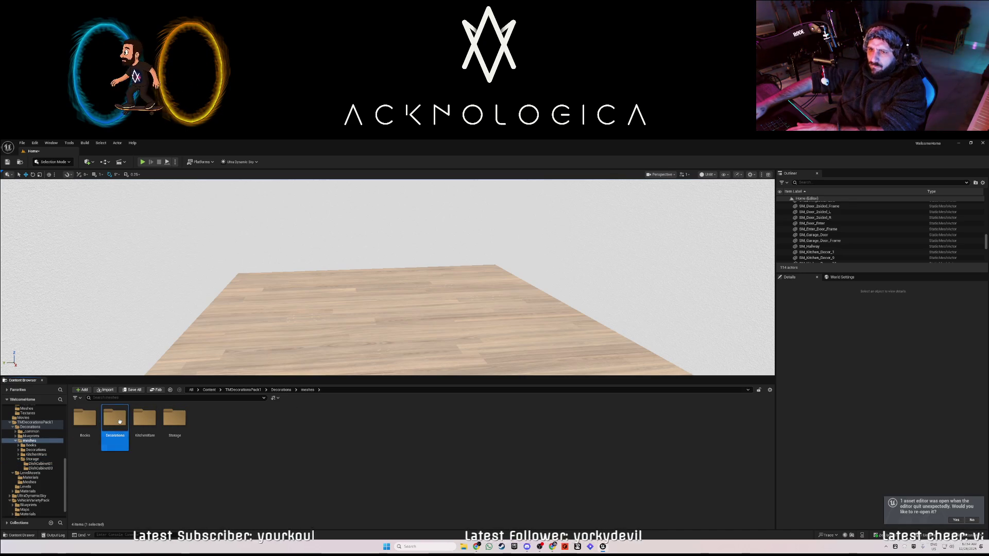
pyautogui.doubleClick(144, 418)
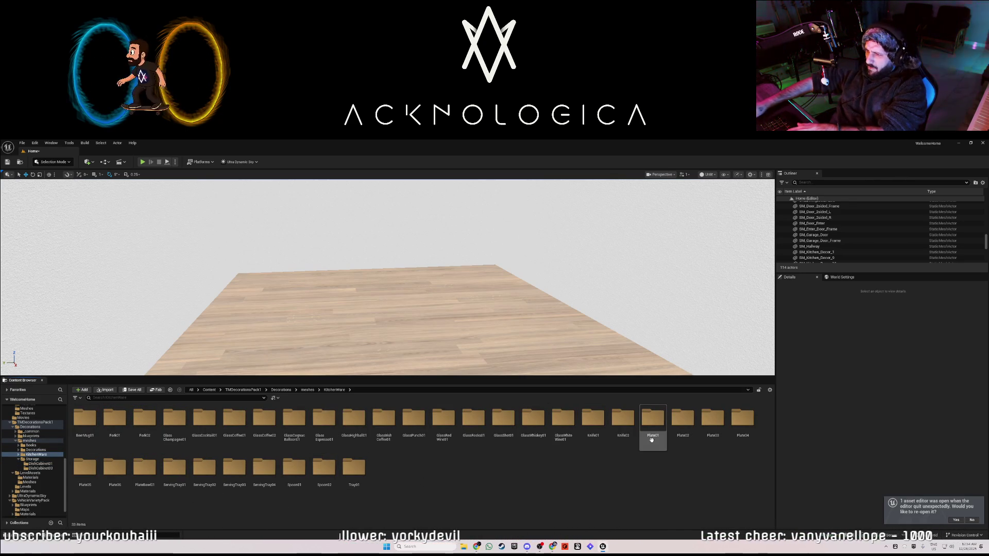
pyautogui.click(307, 389)
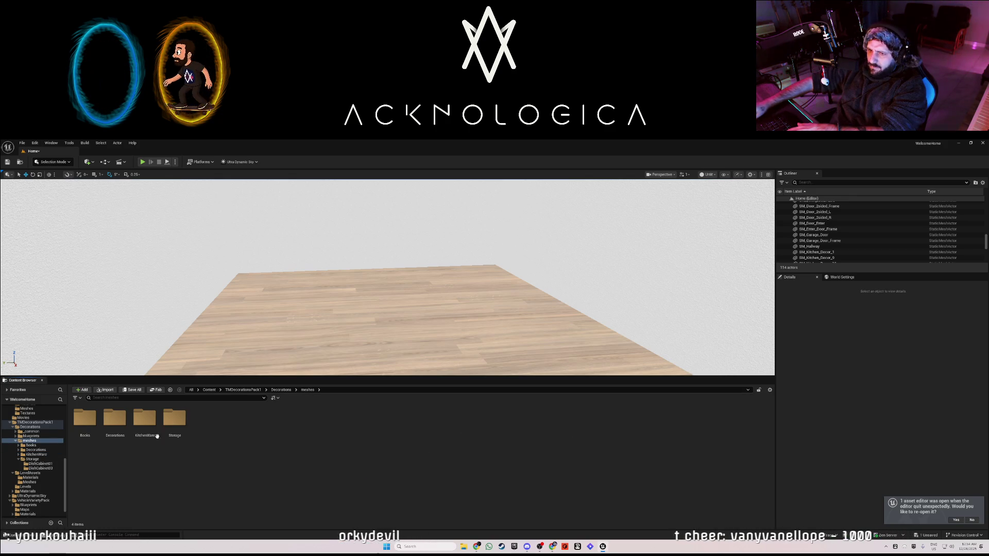
# Open meshes › Decorations and browse the item folders, selecting CactusSculpture02
pyautogui.doubleClick(114, 418)
pyautogui.scroll(-2, 360, 494)
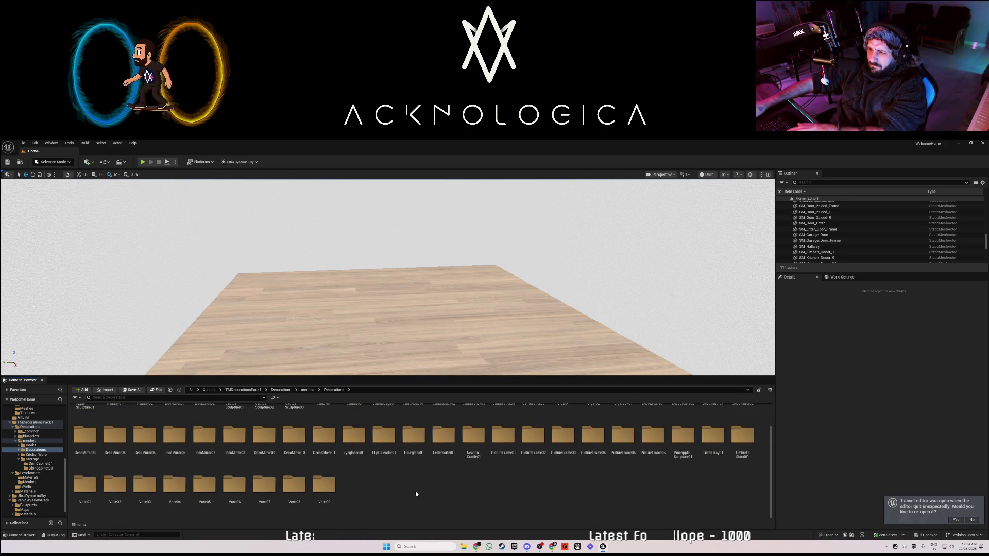
pyautogui.scroll(2, 418, 495)
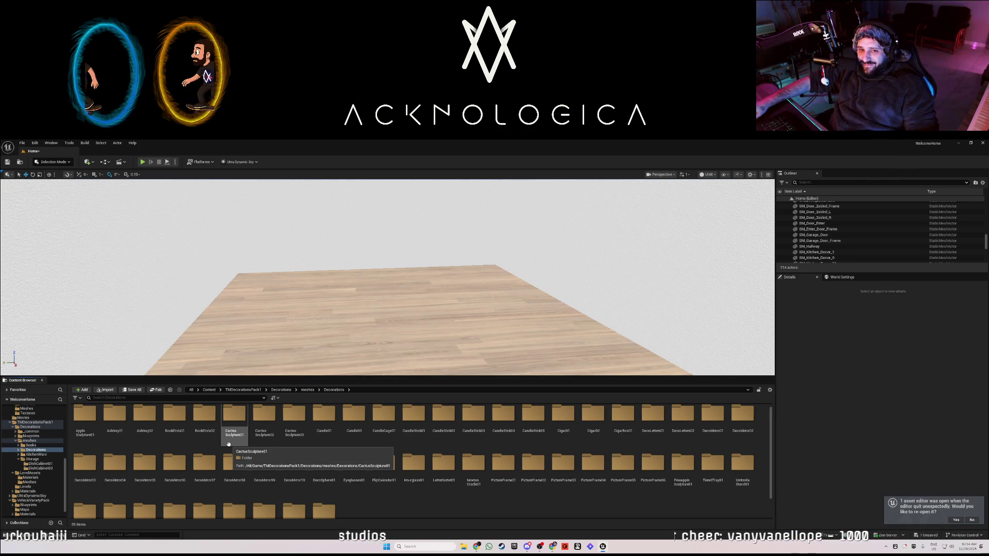
pyautogui.click(272, 440)
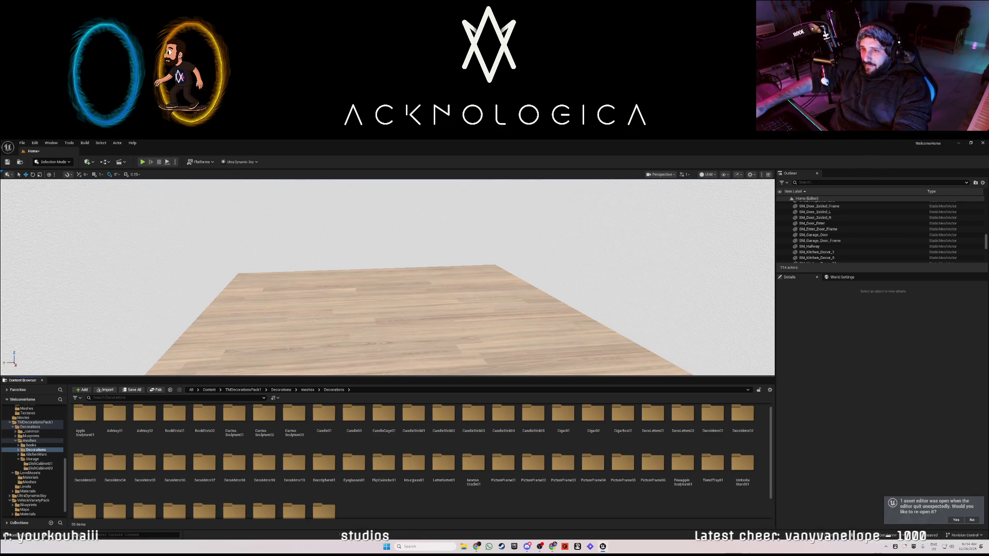
# Fly the camera through the door into the marble bathroom and collapse TMDecorationsPack1
pyautogui.moveTo(386, 278); pyautogui.dragTo(463, 216)
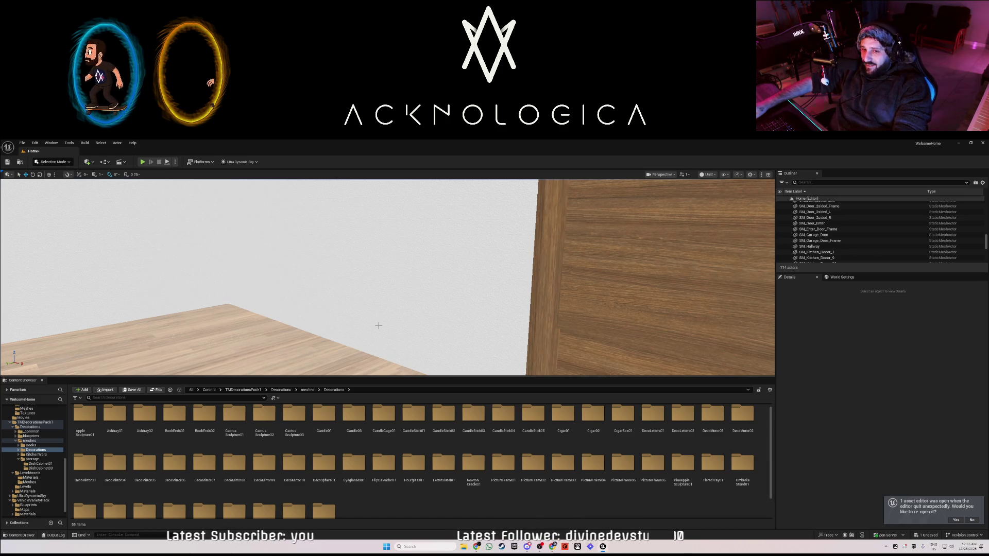
pyautogui.moveTo(379, 326)
pyautogui.mouseDown()
pyautogui.moveTo(401, 309)
pyautogui.moveTo(319, 329)
pyautogui.moveTo(371, 312)
pyautogui.moveTo(355, 314)
pyautogui.moveTo(407, 312)
pyautogui.moveTo(401, 325)
pyautogui.moveTo(381, 308)
pyautogui.mouseUp()
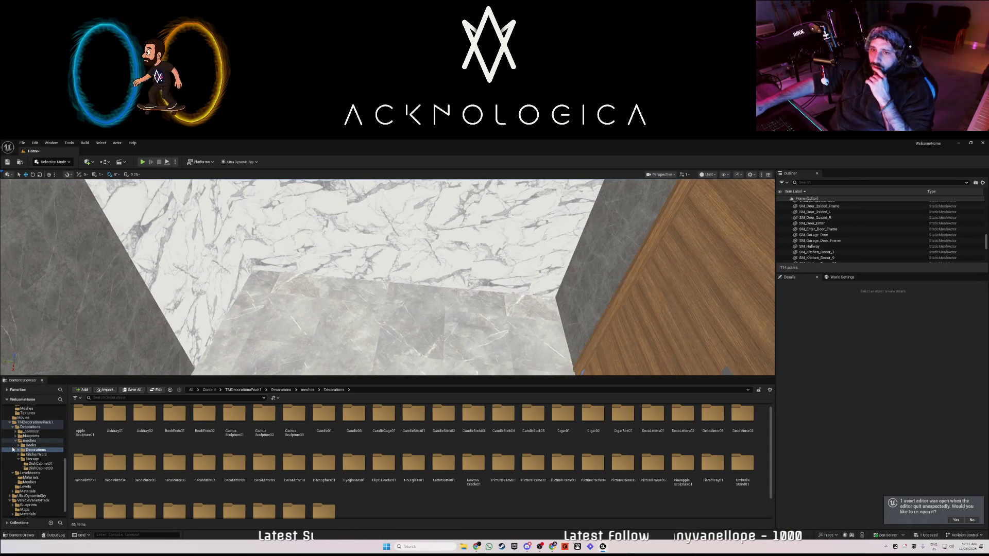
pyautogui.click(9, 421)
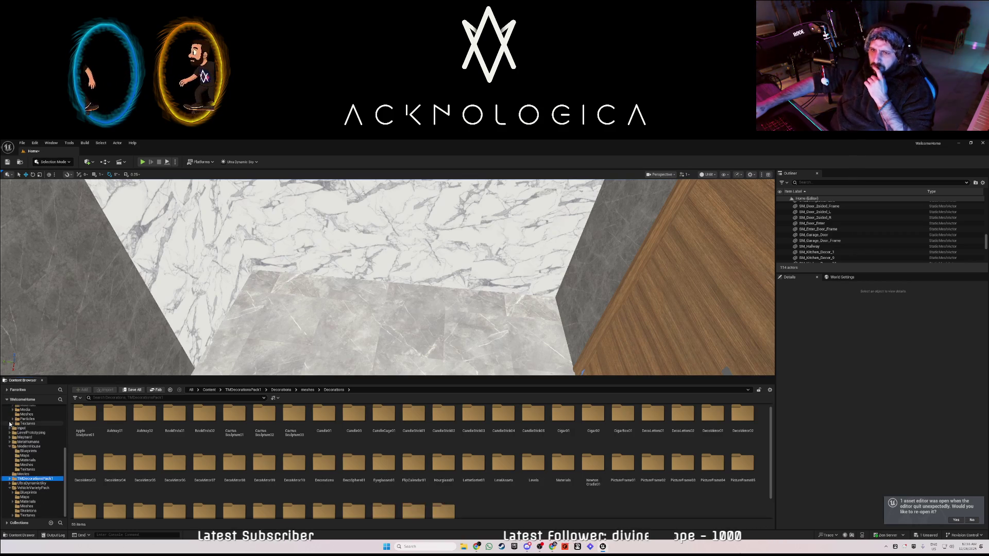
# Place SM_Bathroom_sink against the marble wall, rotated -90 on Z, after discarding a stray mirror
pyautogui.click(40, 465)
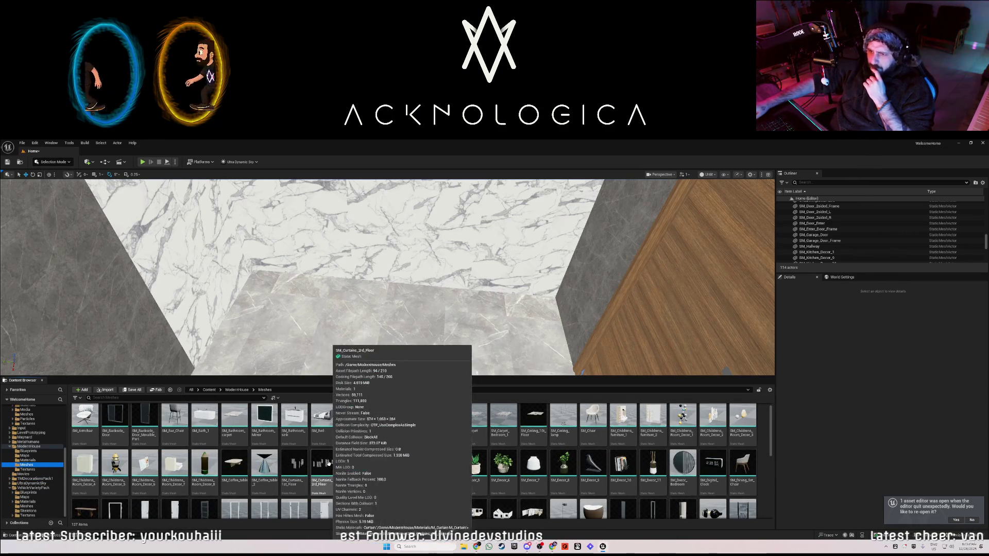
pyautogui.moveTo(264, 417); pyautogui.dragTo(385, 235)
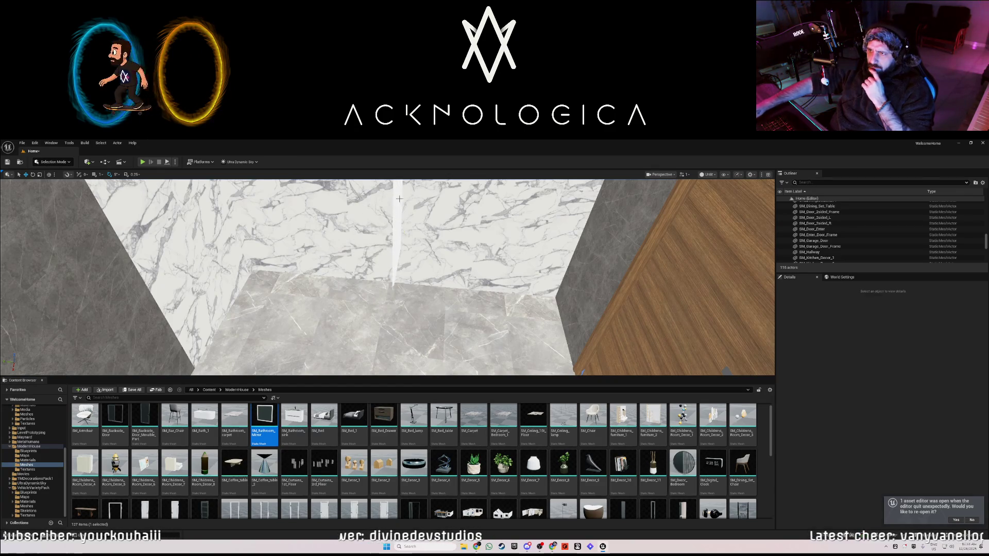
pyautogui.scroll(3, 418, 355)
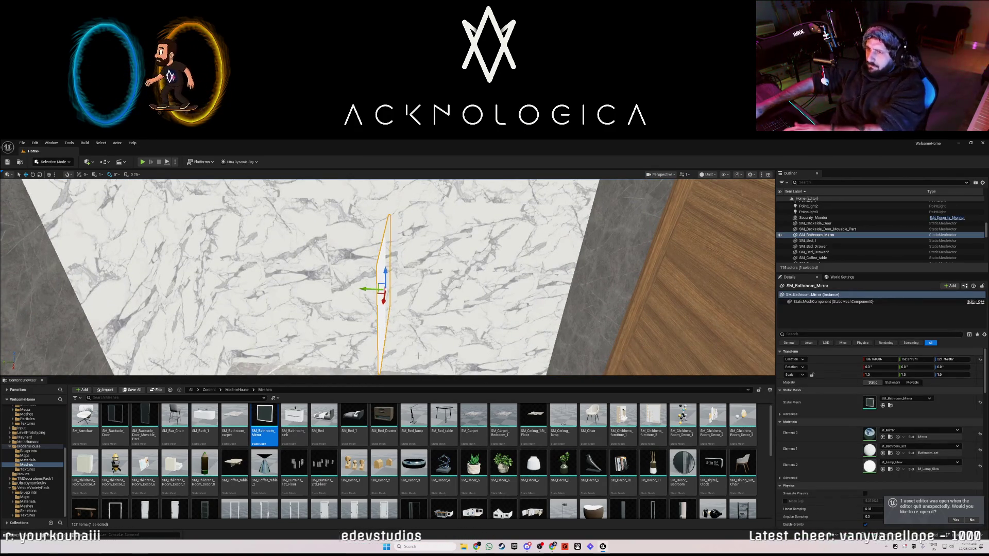
pyautogui.press('Delete')
pyautogui.moveTo(324, 380)
pyautogui.mouseDown()
pyautogui.moveTo(325, 367)
pyautogui.moveTo(359, 381)
pyautogui.mouseUp()
pyautogui.scroll(-2, 385, 368)
pyautogui.moveTo(294, 427)
pyautogui.mouseDown()
pyautogui.moveTo(399, 330)
pyautogui.moveTo(402, 342)
pyautogui.moveTo(374, 336)
pyautogui.moveTo(388, 320)
pyautogui.moveTo(361, 309)
pyautogui.moveTo(392, 289)
pyautogui.mouseUp()
pyautogui.scroll(-2, 404, 368)
pyautogui.press('w')
# Nudge the sink along the wall on X to fine-tune its position
pyautogui.scroll(-3, 387, 277)
pyautogui.moveTo(395, 363); pyautogui.dragTo(400, 363)
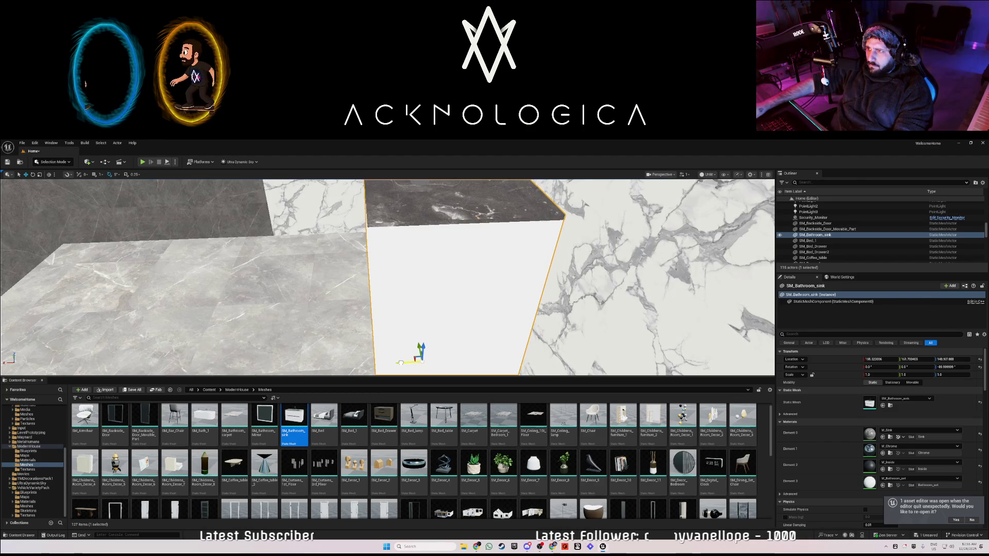
pyautogui.moveTo(400, 363)
pyautogui.mouseDown()
pyautogui.moveTo(381, 309)
pyautogui.moveTo(386, 294)
pyautogui.moveTo(389, 307)
pyautogui.mouseUp()
pyautogui.moveTo(397, 345)
pyautogui.mouseDown()
pyautogui.moveTo(413, 344)
pyautogui.moveTo(285, 344)
pyautogui.moveTo(388, 313)
pyautogui.mouseUp()
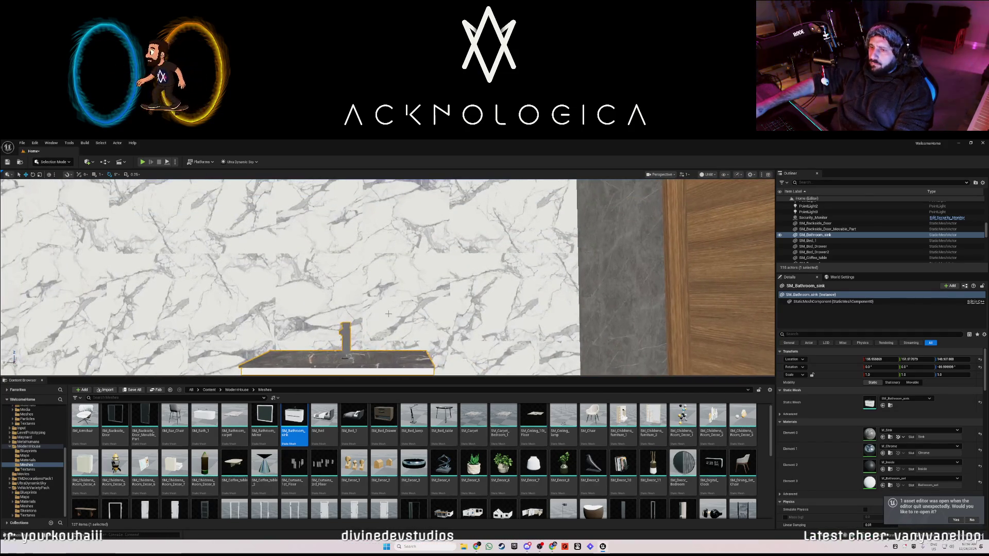
# Hang SM_Bathroom_Mirror above the sink, slide it slightly sideways, and start a play test
pyautogui.moveTo(264, 417)
pyautogui.mouseDown()
pyautogui.moveTo(328, 240)
pyautogui.moveTo(356, 228)
pyautogui.moveTo(391, 239)
pyautogui.mouseUp()
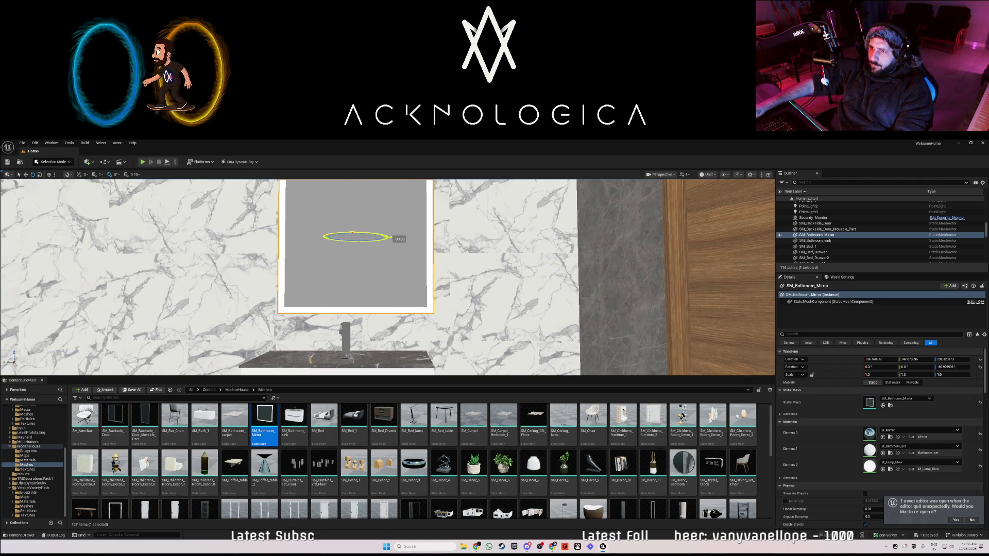
pyautogui.moveTo(352, 304); pyautogui.dragTo(353, 314)
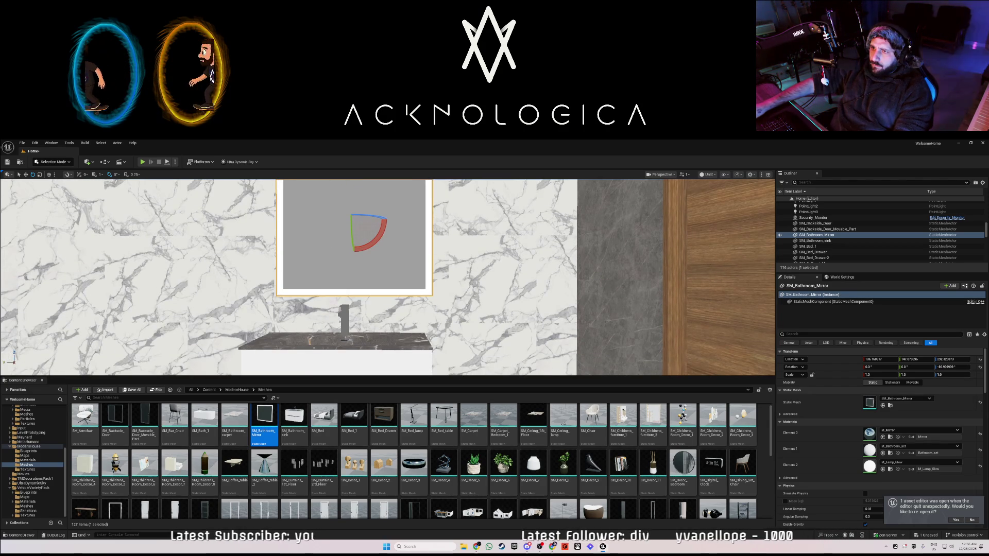
pyautogui.moveTo(334, 219); pyautogui.dragTo(328, 219)
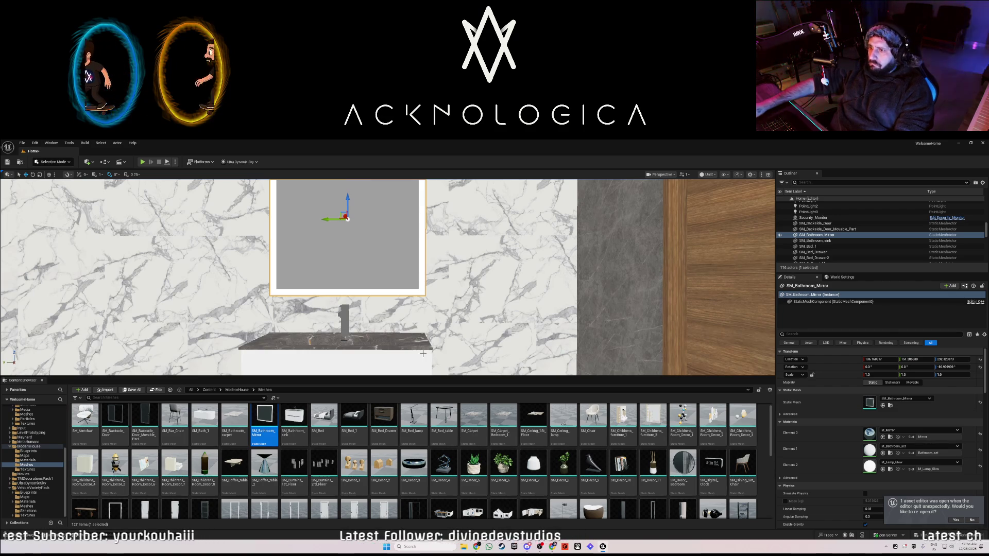
pyautogui.moveTo(266, 242); pyautogui.dragTo(267, 246)
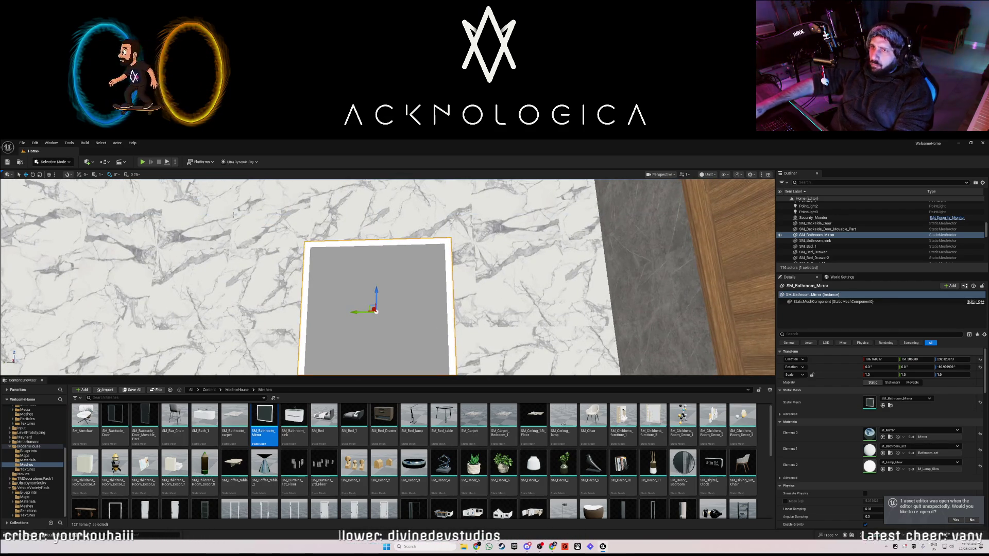
pyautogui.hotkey('alt', 'p')
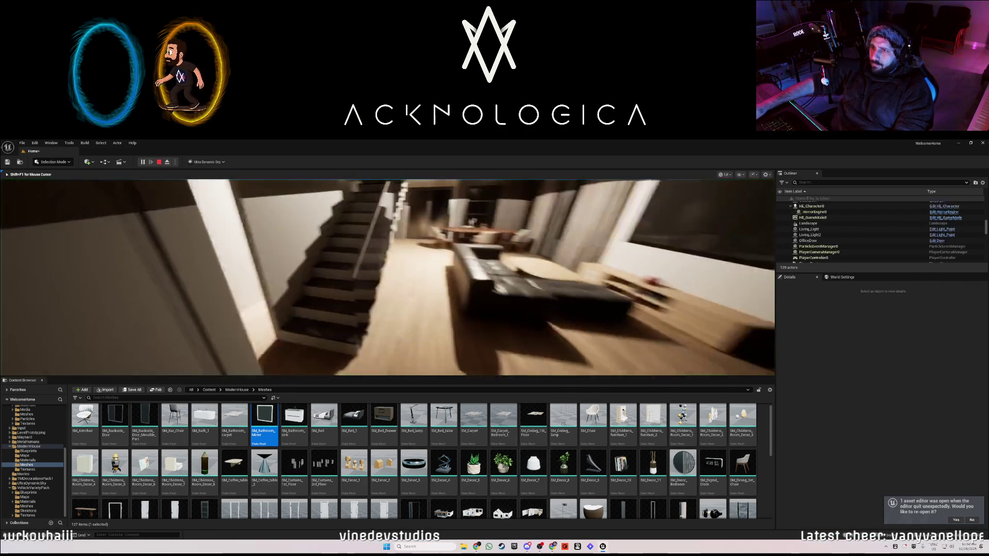
# Walk through the door into the bathroom in play mode, then stop playing
pyautogui.press('w')
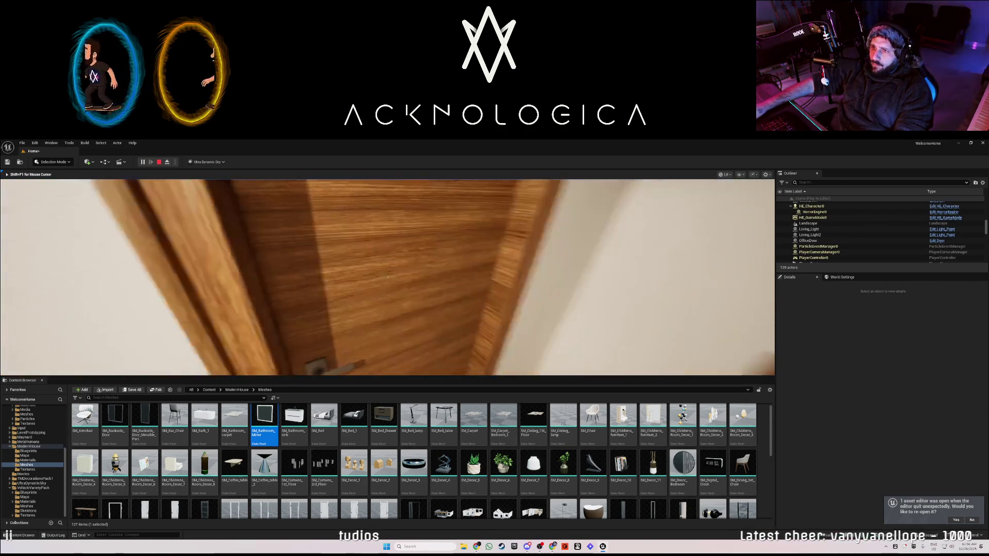
pyautogui.press('e')
pyautogui.press('f')
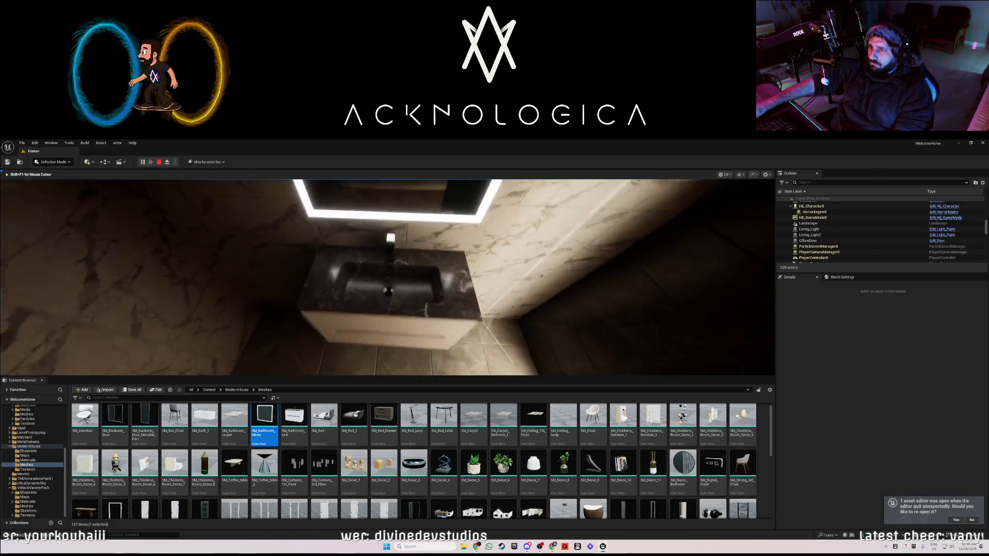
pyautogui.press('Escape')
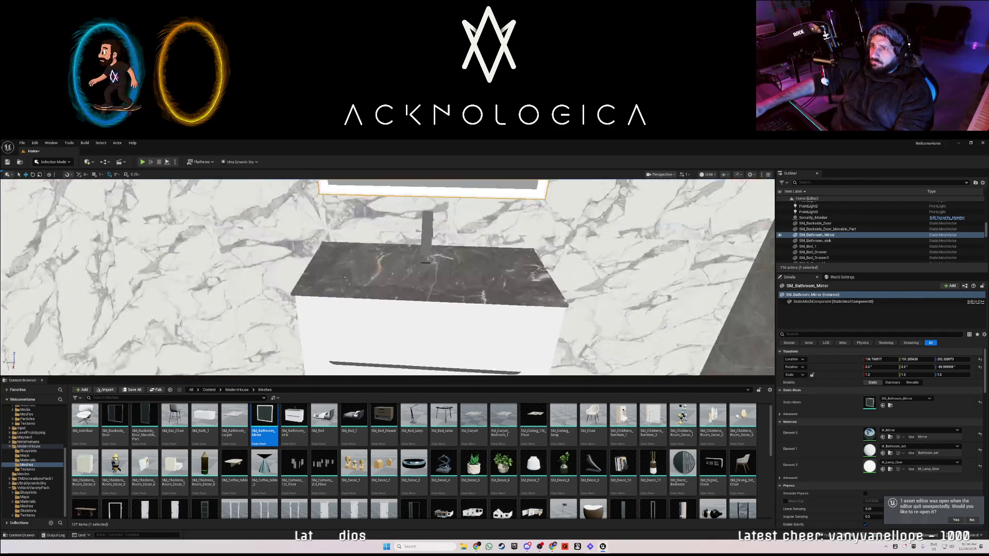
# Select the mirror and sink together, frame them, and start another play test
pyautogui.scroll(3, 386, 278)
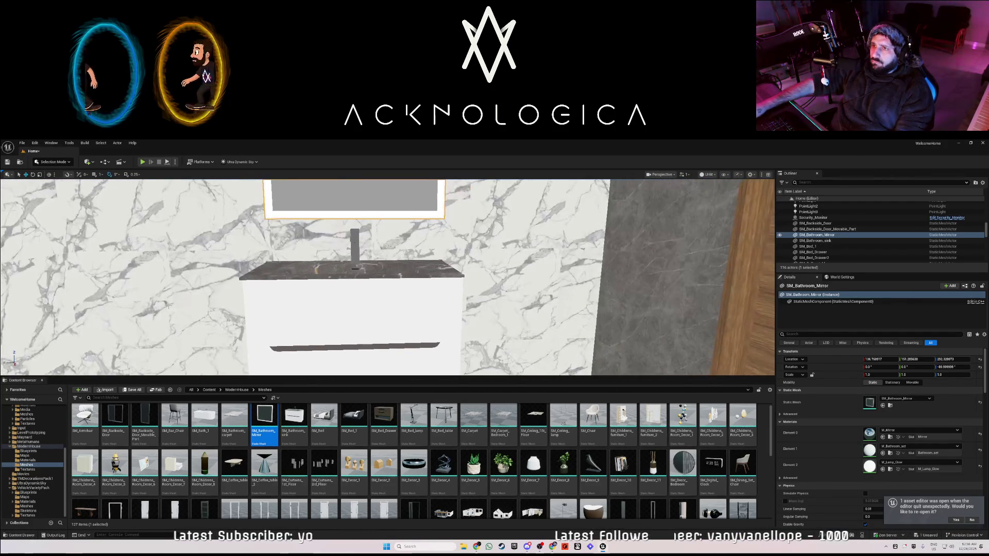
pyautogui.keyDown('ctrl'); pyautogui.click(285, 268); pyautogui.keyUp('ctrl')
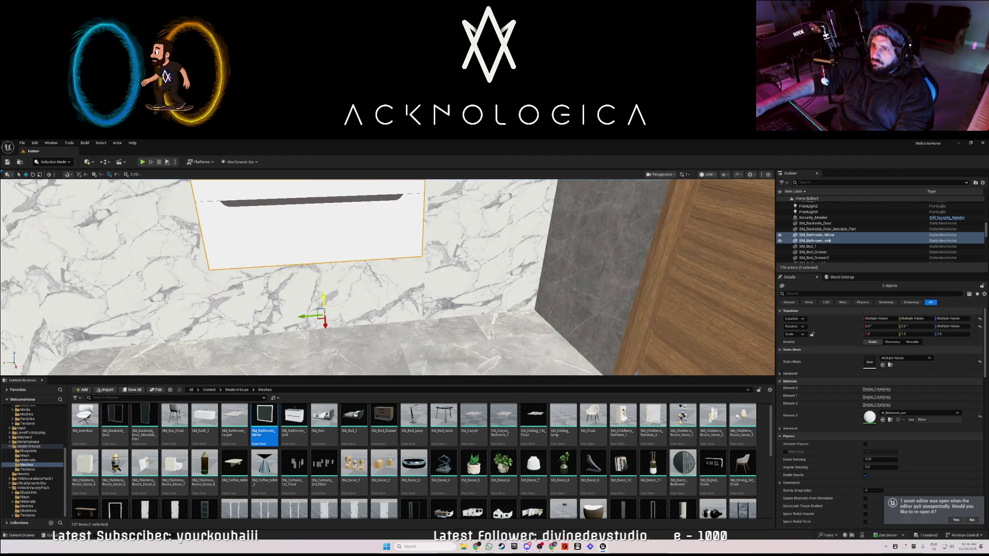
pyautogui.press('f')
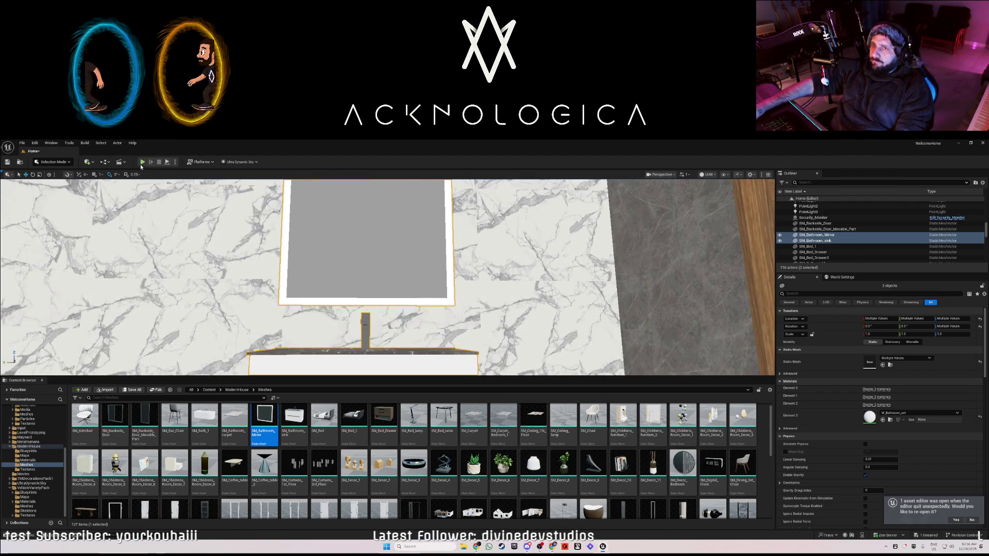
pyautogui.click(142, 162)
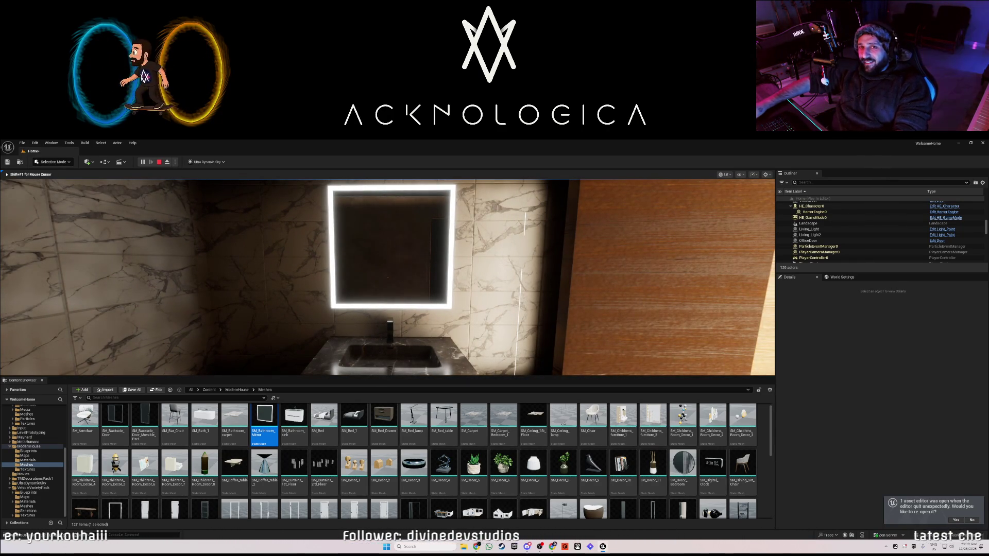
pyautogui.press('w')
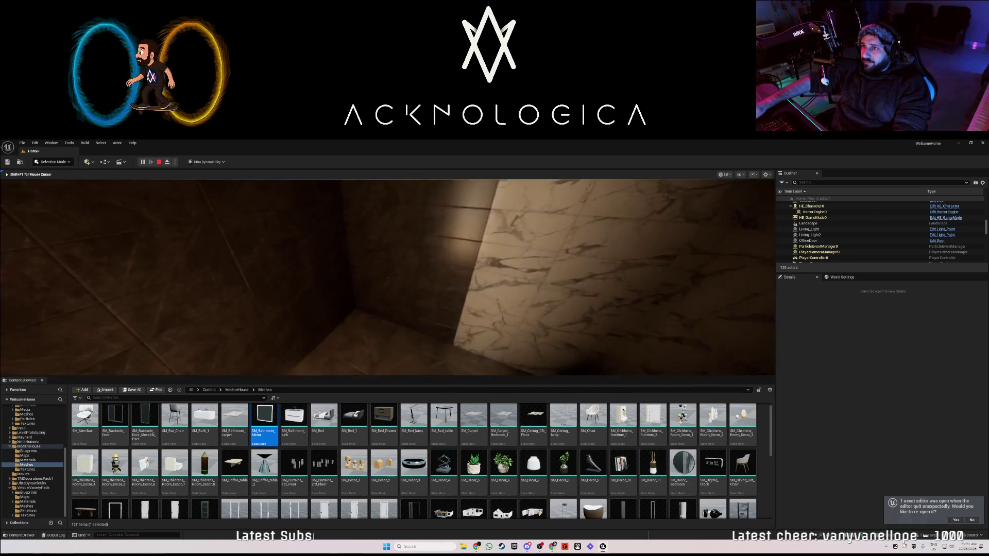
pyautogui.press('w')
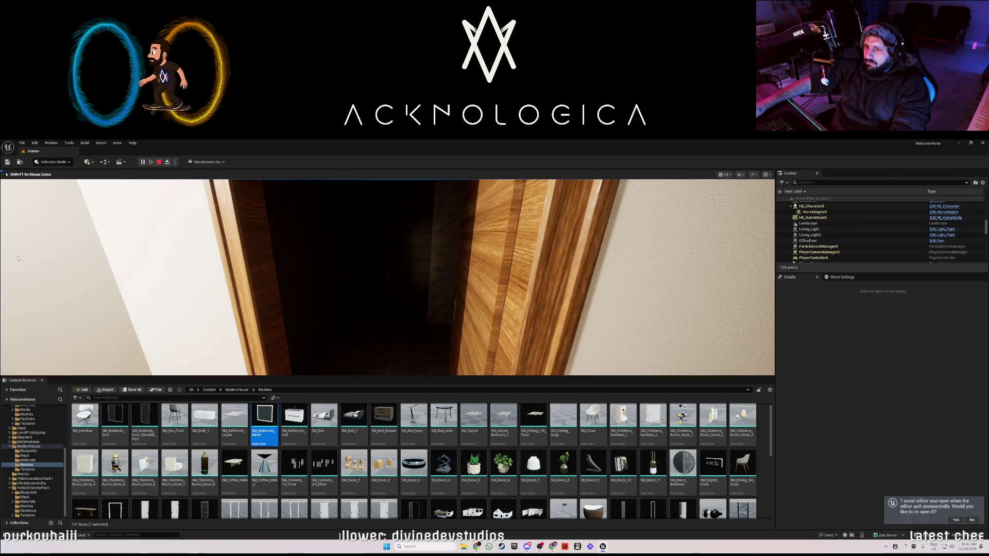
pyautogui.press('Escape')
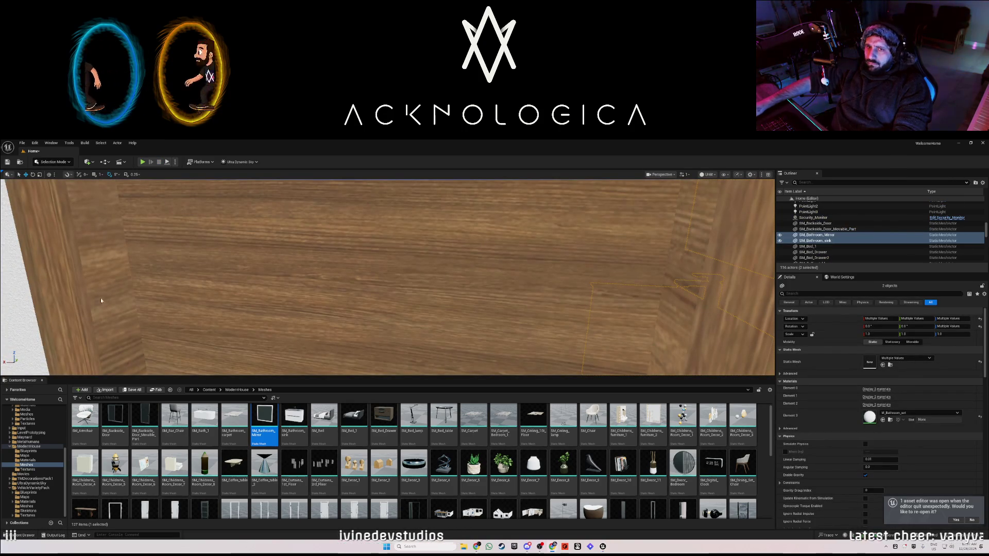
# Inspect DownBathDoor, then select the mirror and sink and look down at the cabinet
pyautogui.click(131, 293)
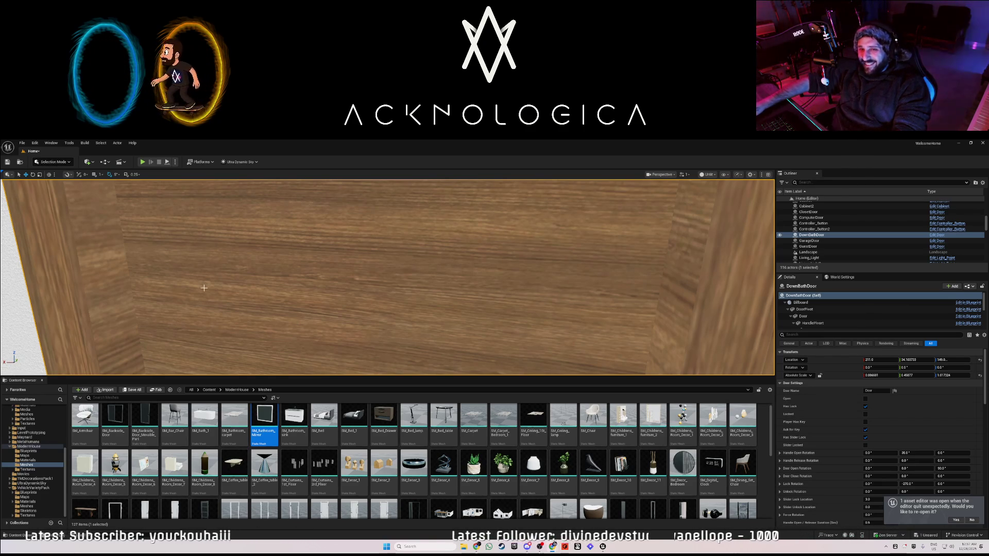
pyautogui.moveTo(26, 292)
pyautogui.mouseDown()
pyautogui.moveTo(129, 296)
pyautogui.moveTo(278, 268)
pyautogui.mouseUp()
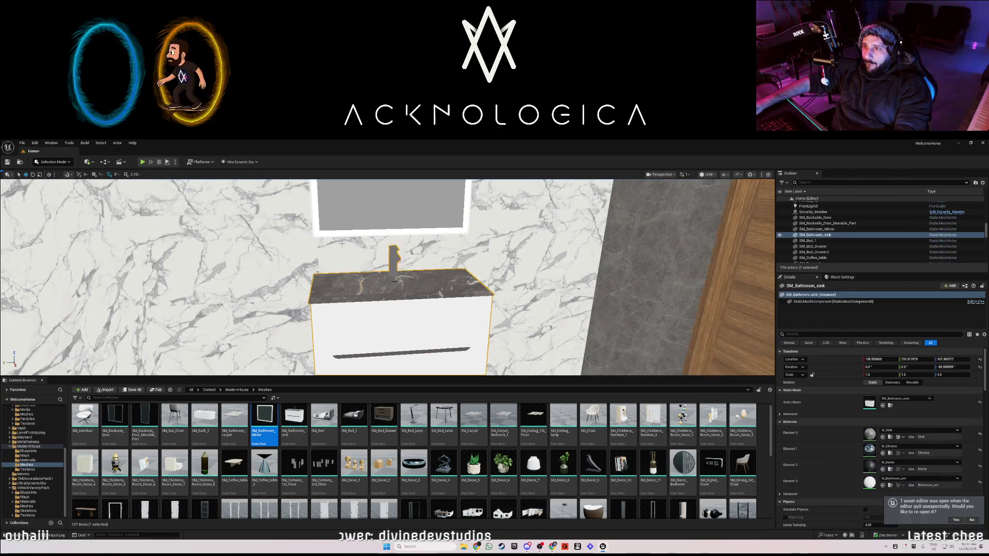
pyautogui.click(360, 319)
pyautogui.keyDown('ctrl'); pyautogui.click(392, 206); pyautogui.keyUp('ctrl')
pyautogui.moveTo(299, 303)
pyautogui.mouseDown()
pyautogui.moveTo(309, 334)
pyautogui.moveTo(319, 289)
pyautogui.mouseUp()
pyautogui.moveTo(367, 250)
pyautogui.mouseDown()
pyautogui.moveTo(356, 255)
pyautogui.moveTo(363, 314)
pyautogui.mouseUp()
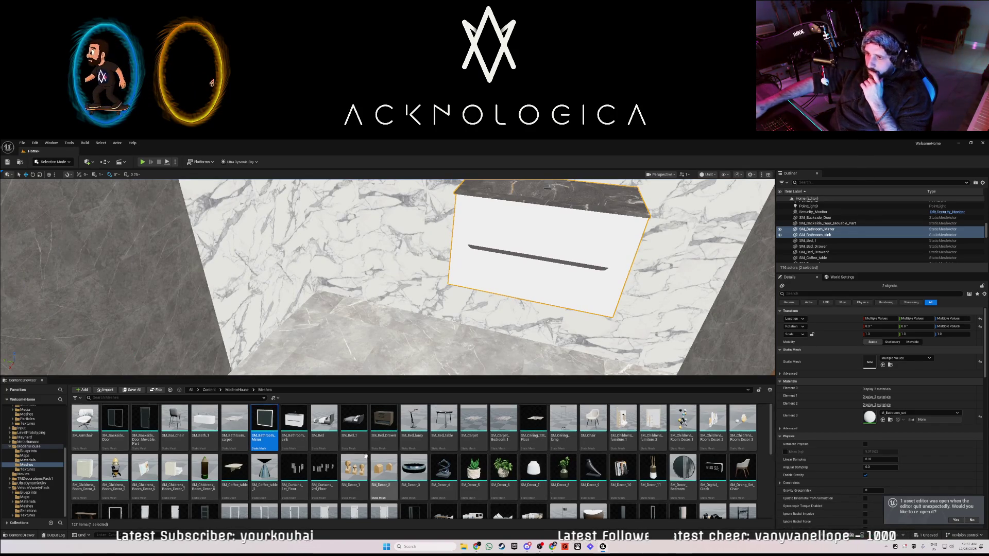
# Scroll the house assets down to SM_Toilet and place it beside the sink
pyautogui.scroll(-2, 152, 441)
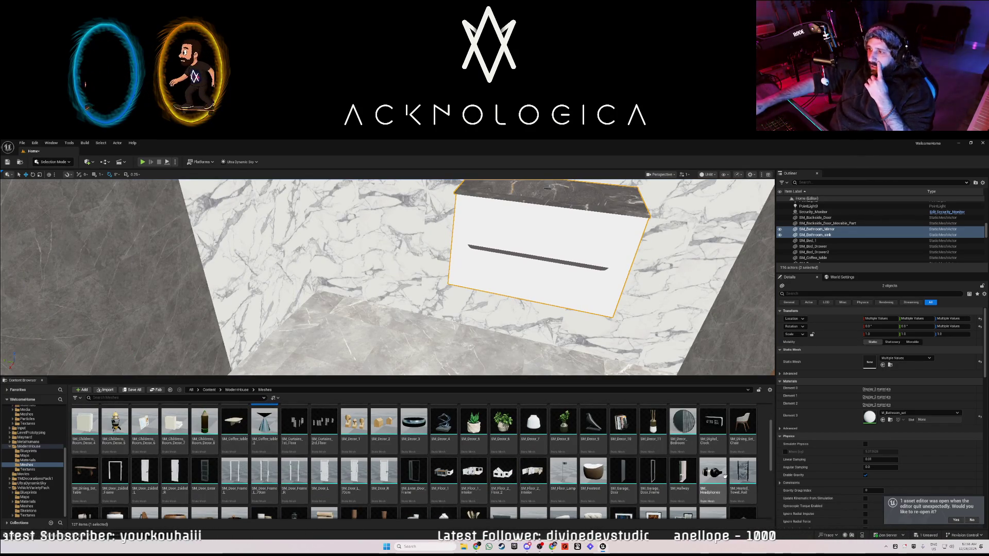
pyautogui.scroll(-2, 175, 465)
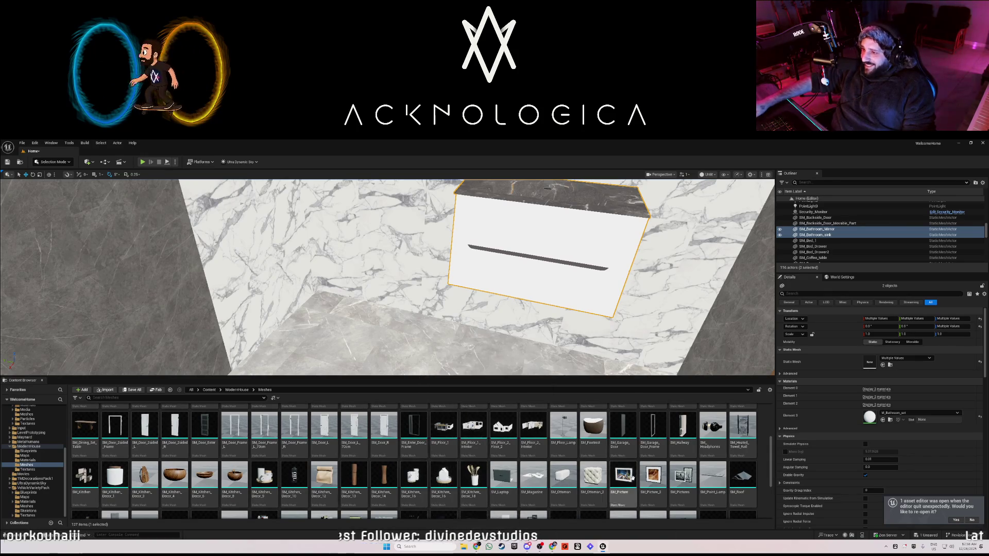
pyautogui.scroll(-2, 652, 480)
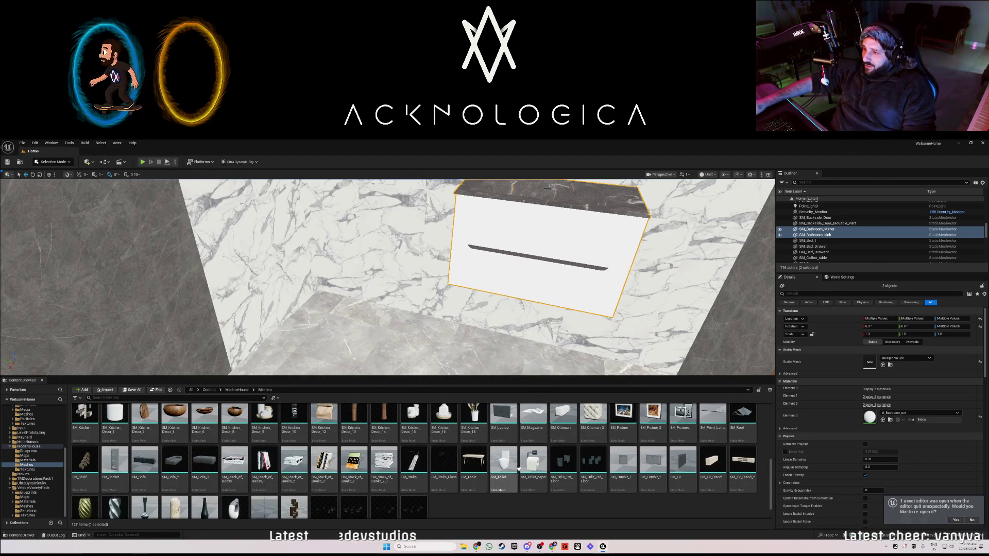
pyautogui.moveTo(501, 464)
pyautogui.mouseDown()
pyautogui.moveTo(337, 325)
pyautogui.moveTo(375, 345)
pyautogui.moveTo(342, 331)
pyautogui.moveTo(342, 309)
pyautogui.moveTo(329, 334)
pyautogui.moveTo(308, 322)
pyautogui.mouseUp()
# Add SM_Toilet_paper and slide it left along the marble wall beside the toilet
pyautogui.press('w')
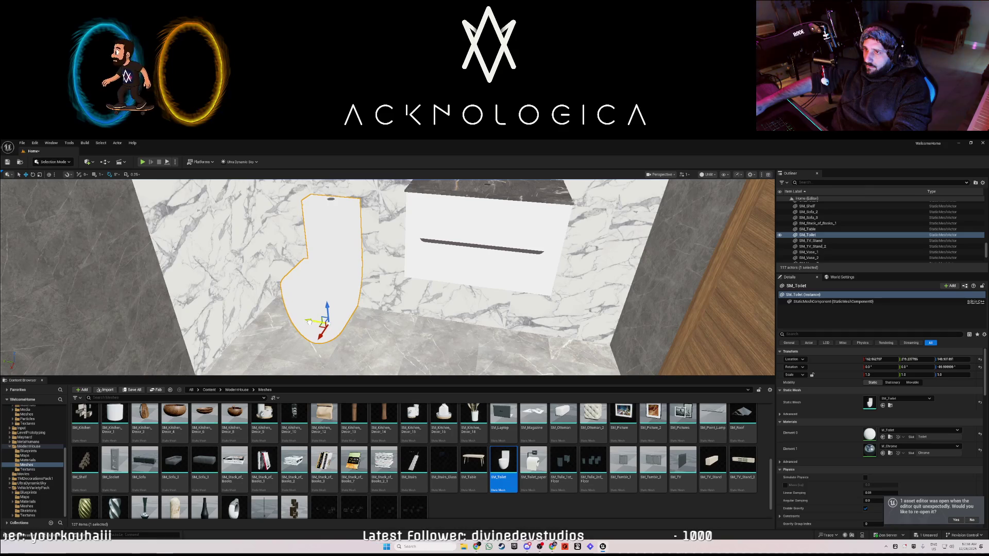
pyautogui.moveTo(536, 476); pyautogui.dragTo(247, 280)
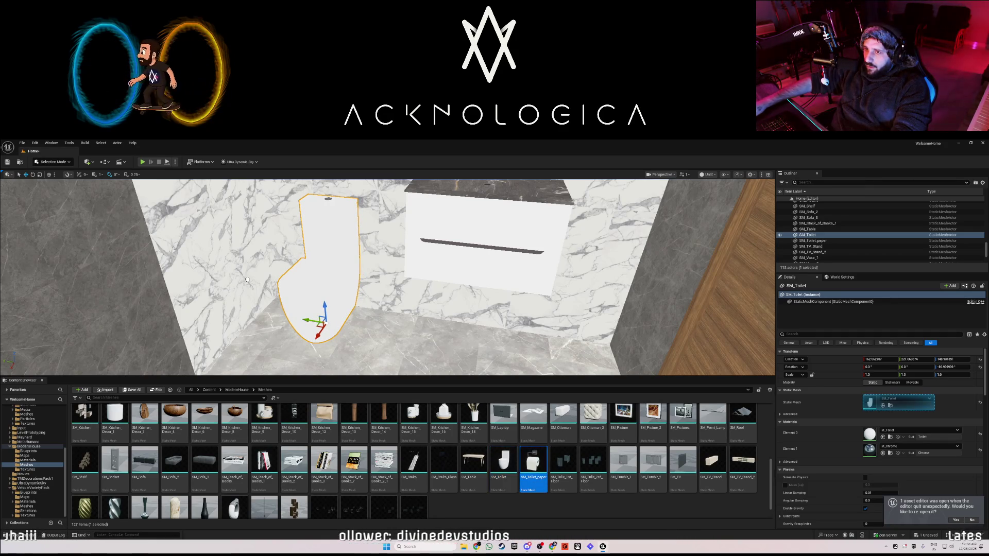
pyautogui.click(275, 258)
pyautogui.press('e')
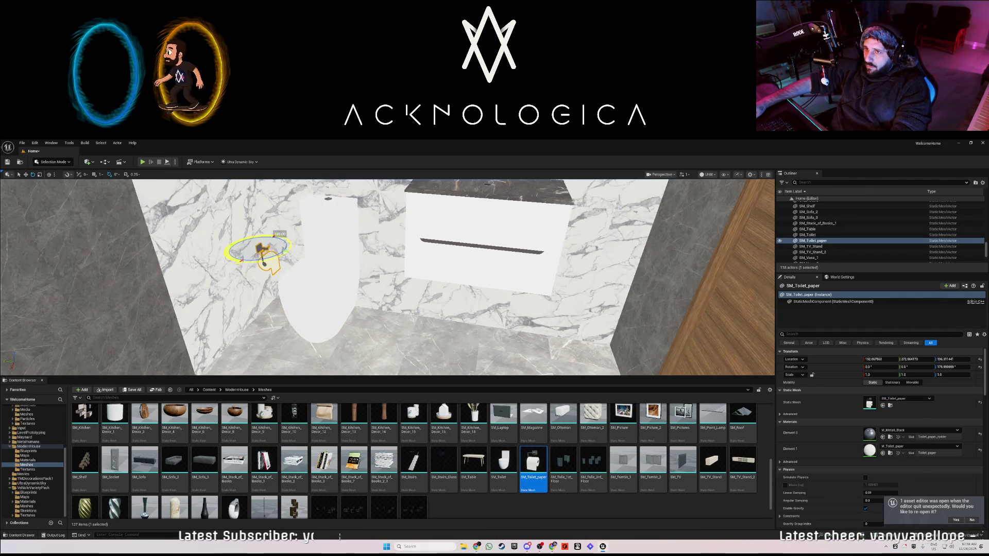
pyautogui.press('w')
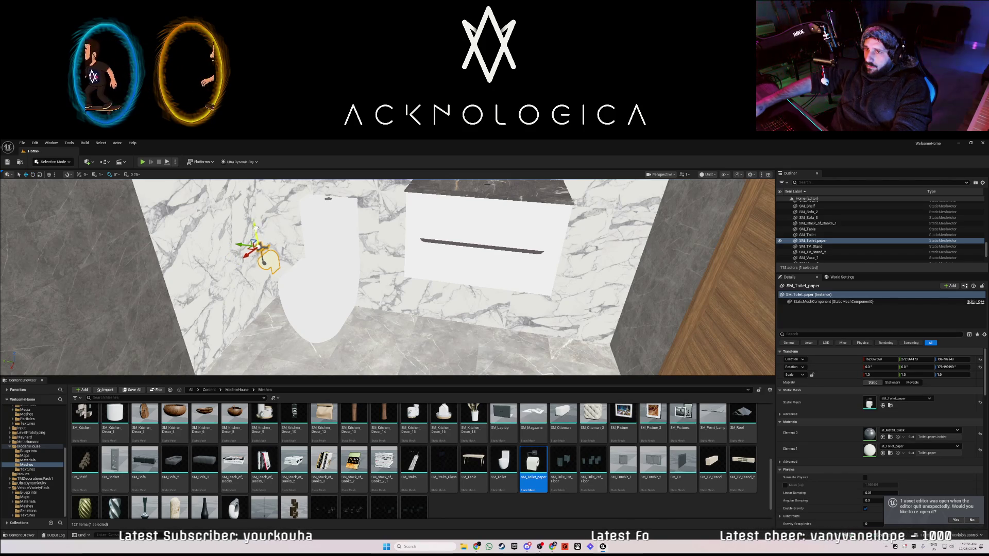
pyautogui.moveTo(247, 205); pyautogui.dragTo(254, 257)
pyautogui.press('f')
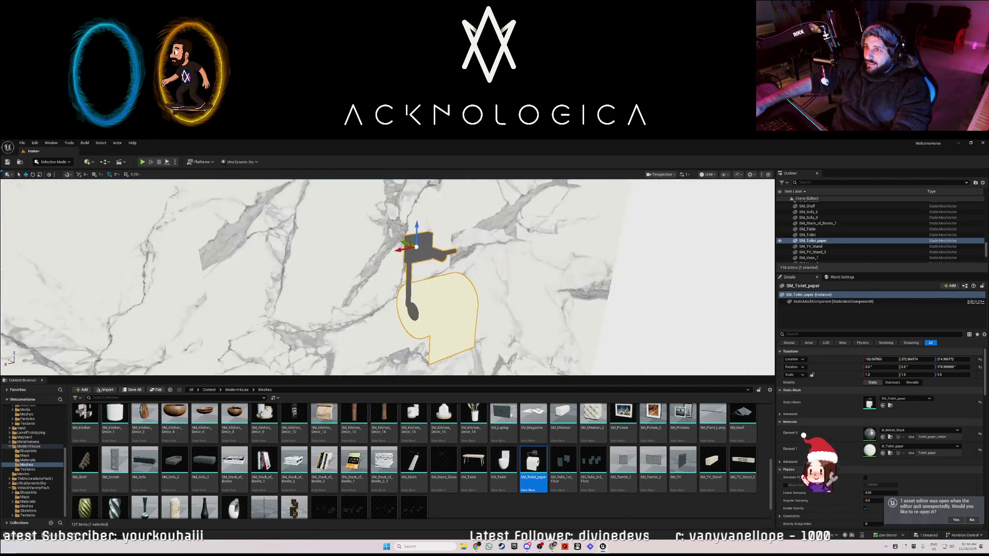
pyautogui.moveTo(407, 251)
pyautogui.mouseDown()
pyautogui.moveTo(334, 260)
pyautogui.moveTo(248, 232)
pyautogui.mouseUp()
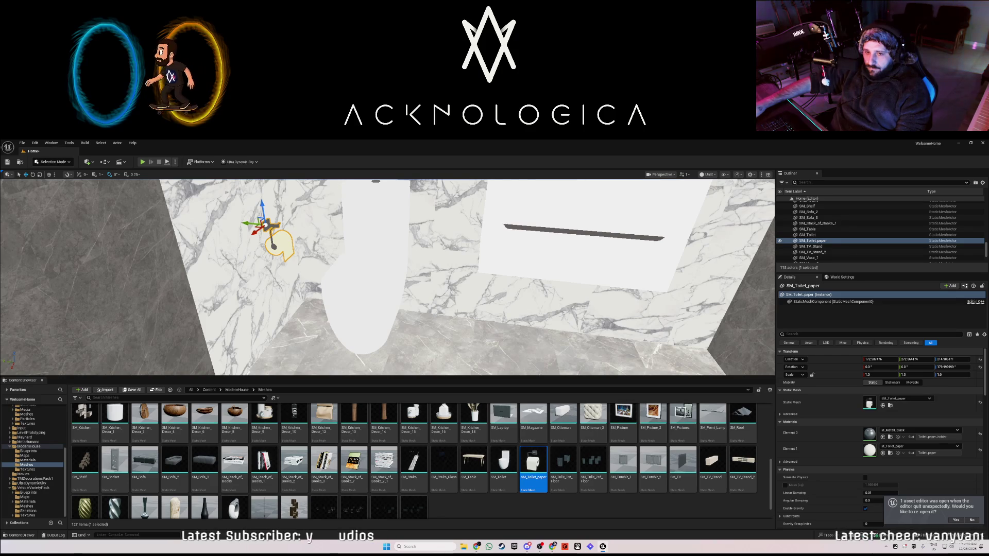
pyautogui.scroll(-5, 557, 274)
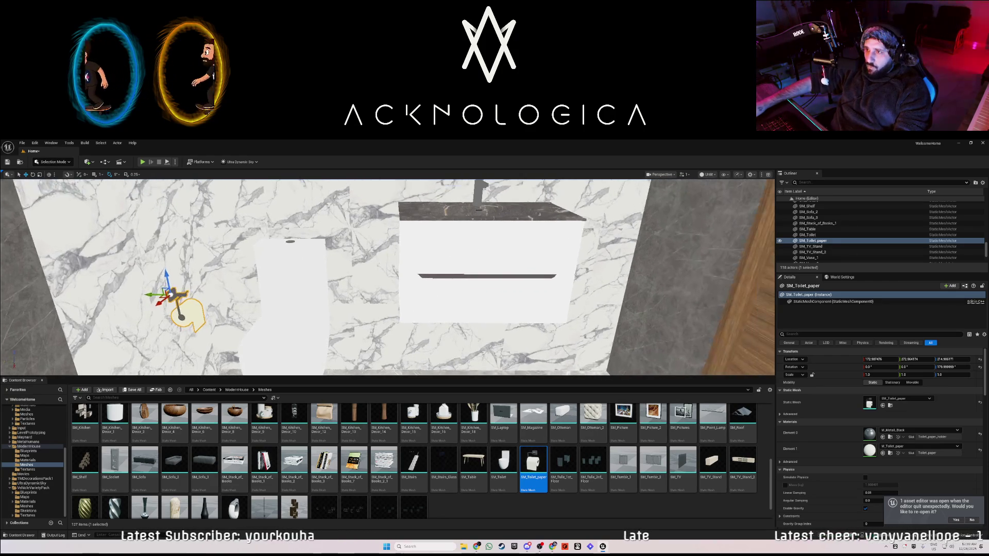
# Raise PointLight4 from the floor onto the wall, about Z 240, and switch to Lit view
pyautogui.click(87, 162)
pyautogui.moveTo(111, 230)
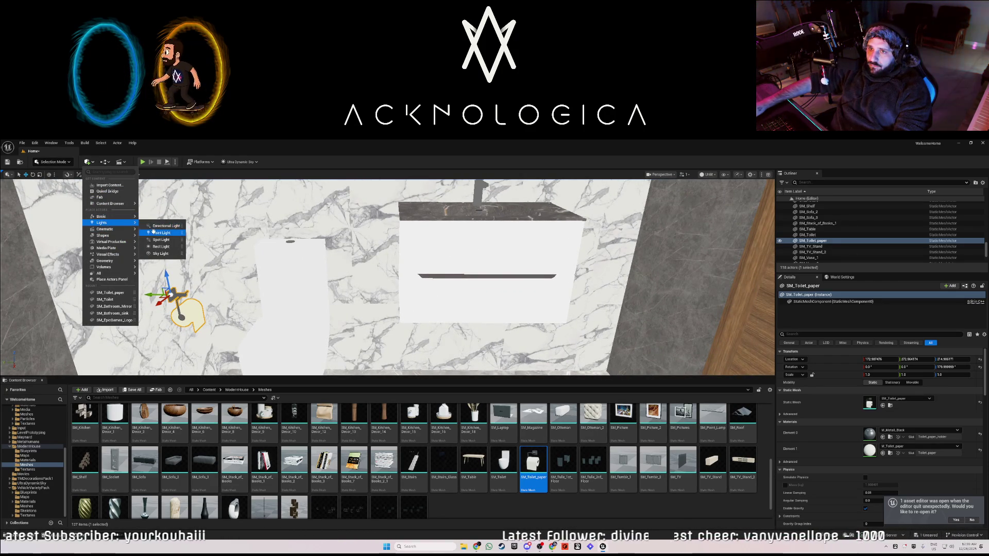
pyautogui.click(206, 263)
pyautogui.click(183, 315)
pyautogui.press('f')
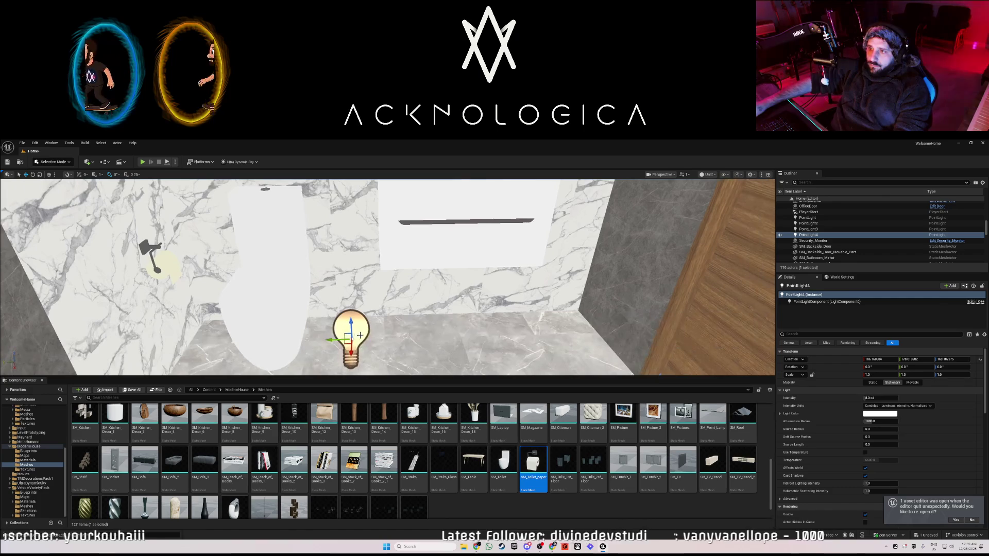
pyautogui.moveTo(351, 323); pyautogui.dragTo(342, 193)
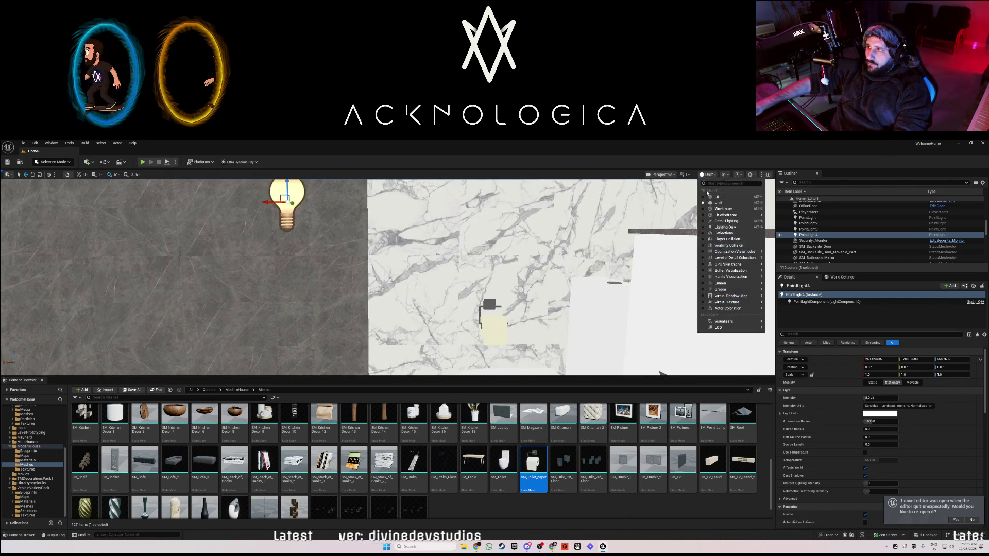
pyautogui.hotkey('alt', '4')
pyautogui.moveTo(498, 283)
pyautogui.mouseDown()
pyautogui.moveTo(464, 309)
pyautogui.moveTo(463, 288)
pyautogui.moveTo(468, 309)
pyautogui.moveTo(453, 314)
pyautogui.moveTo(494, 309)
pyautogui.moveTo(509, 345)
pyautogui.moveTo(504, 319)
pyautogui.moveTo(515, 329)
pyautogui.moveTo(494, 335)
pyautogui.moveTo(515, 309)
pyautogui.moveTo(513, 340)
pyautogui.moveTo(494, 330)
pyautogui.moveTo(502, 319)
pyautogui.moveTo(494, 335)
pyautogui.mouseUp()
pyautogui.scroll(2, 249, 482)
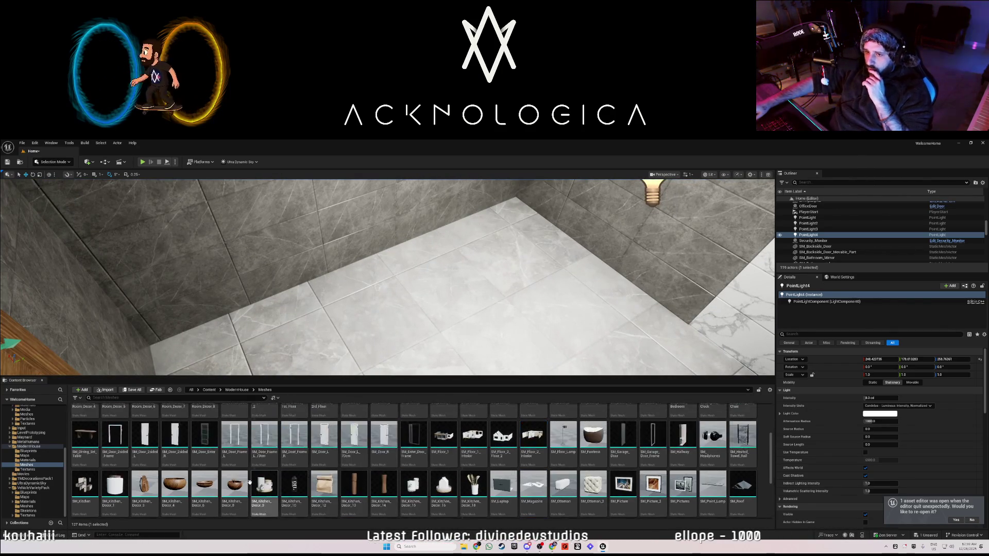
# Place SM_Bath_1 from the Content Browser into the bathroom
pyautogui.scroll(2, 281, 485)
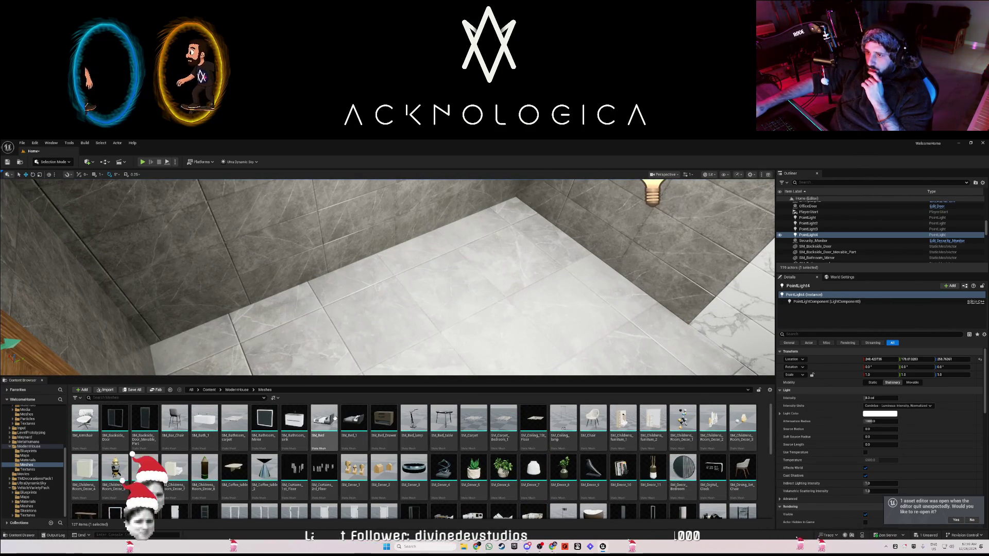
pyautogui.moveTo(205, 420)
pyautogui.mouseDown()
pyautogui.moveTo(221, 381)
pyautogui.moveTo(360, 294)
pyautogui.moveTo(404, 318)
pyautogui.moveTo(435, 315)
pyautogui.moveTo(444, 285)
pyautogui.mouseUp()
pyautogui.press('e')
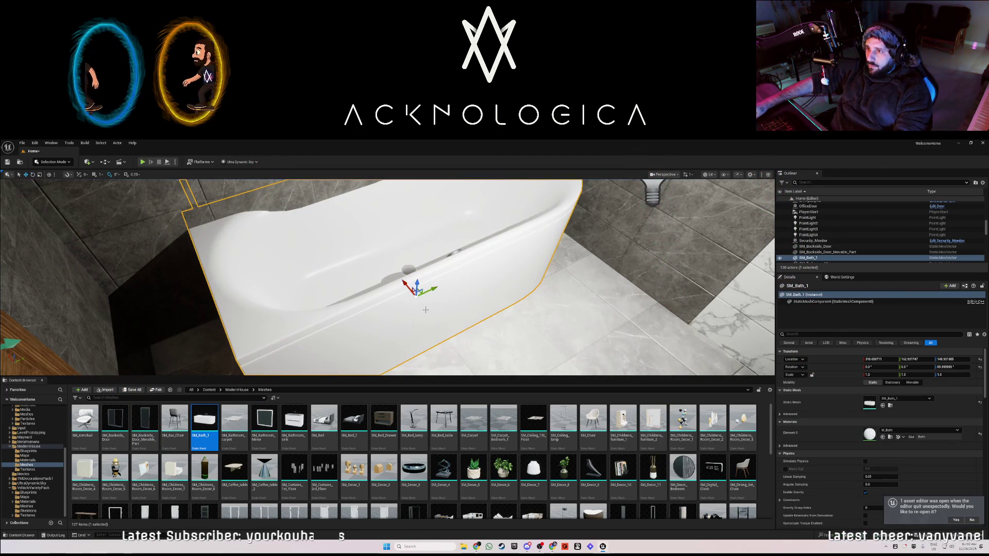
pyautogui.moveTo(408, 286); pyautogui.dragTo(455, 338)
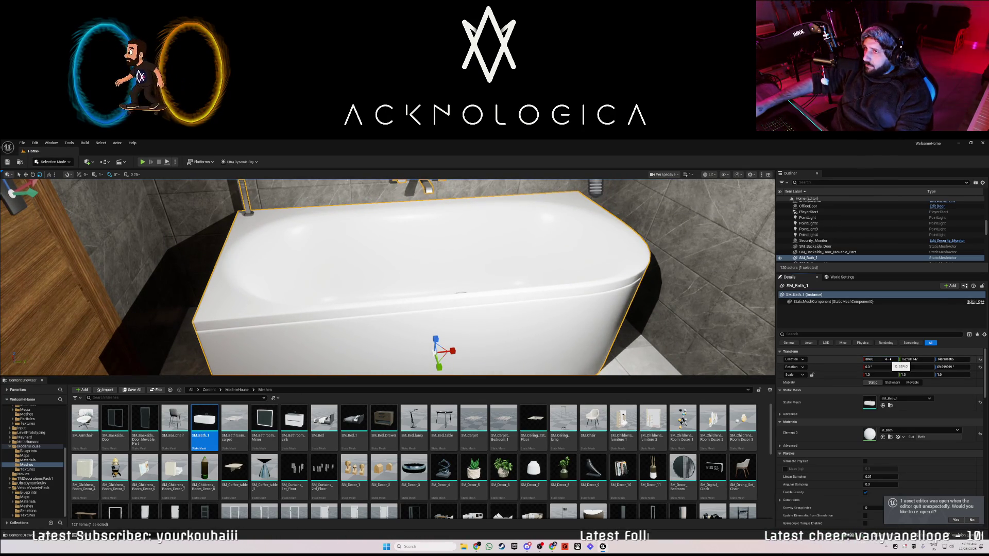
pyautogui.hotkey('ctrl', 'z')
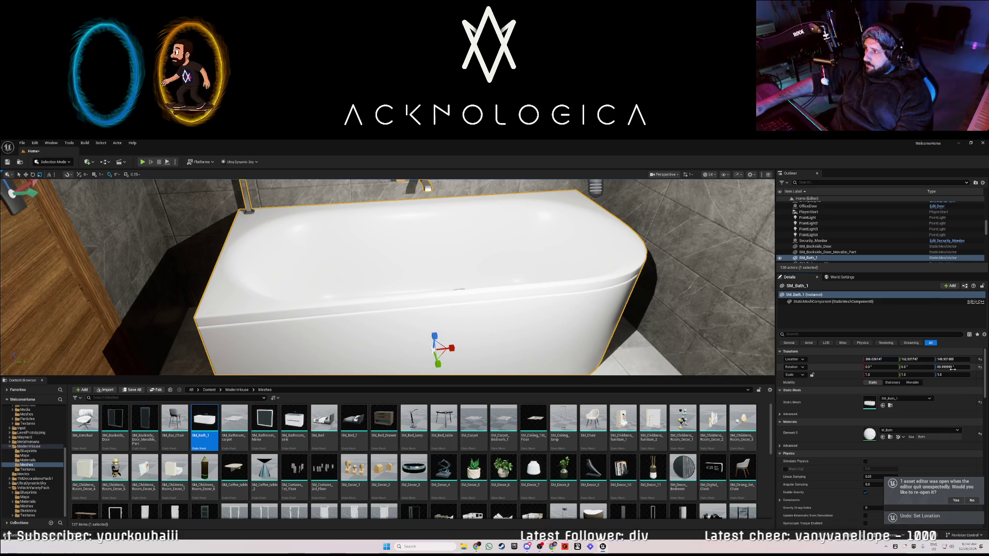
# Set the bathtub's Rotation Yaw to 90
pyautogui.click(953, 368)
pyautogui.write('-90')
pyautogui.press('Return')
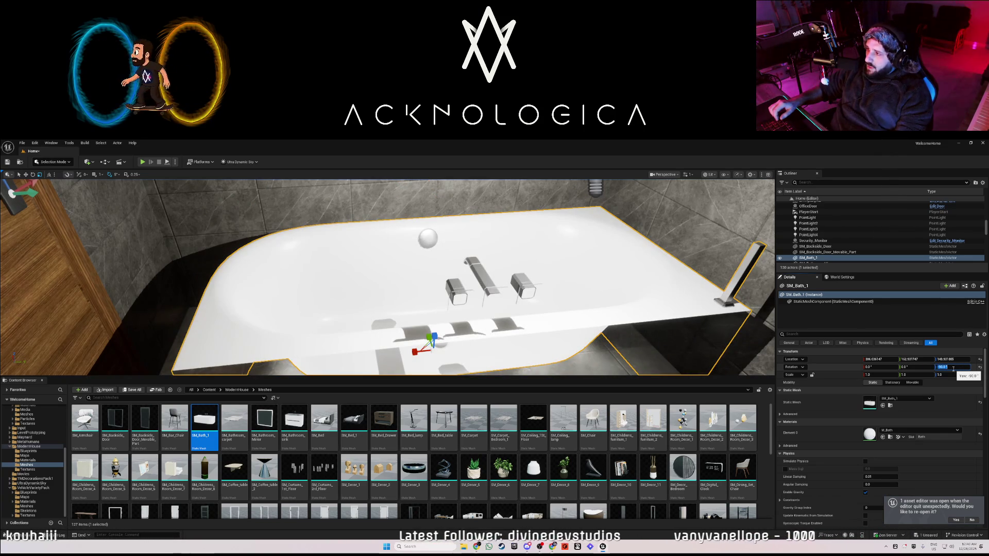
pyautogui.write('90')
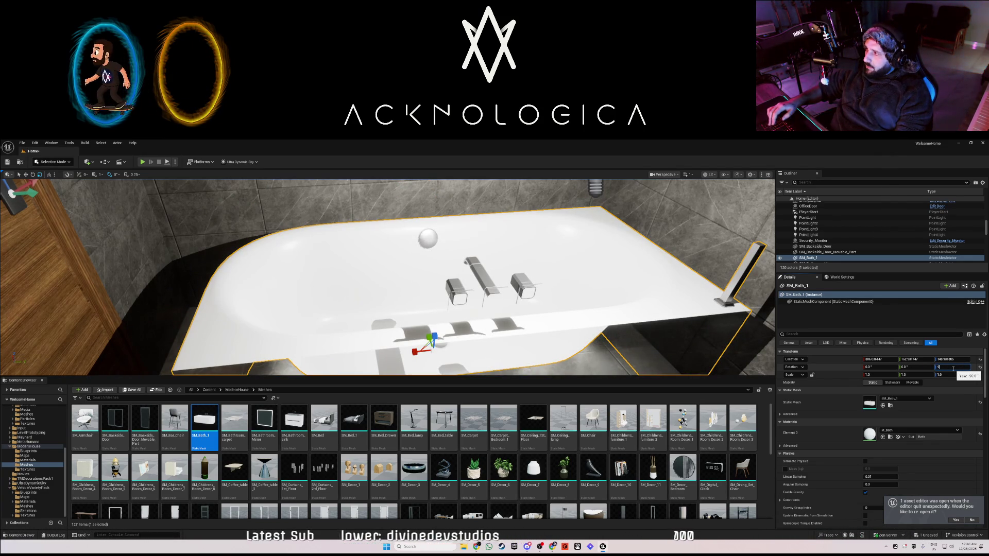
pyautogui.write('90')
pyautogui.press('Return')
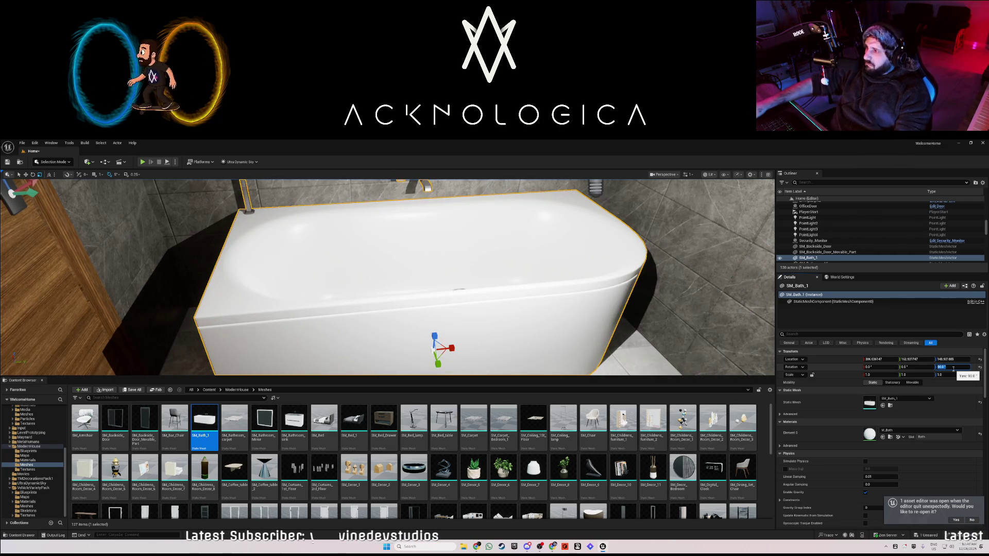
# Undo the stray roll and pitch tilts and set Scale X to -1 to mirror the tub
pyautogui.moveTo(877, 367); pyautogui.dragTo(909, 366)
pyautogui.hotkey('ctrl', 'z')
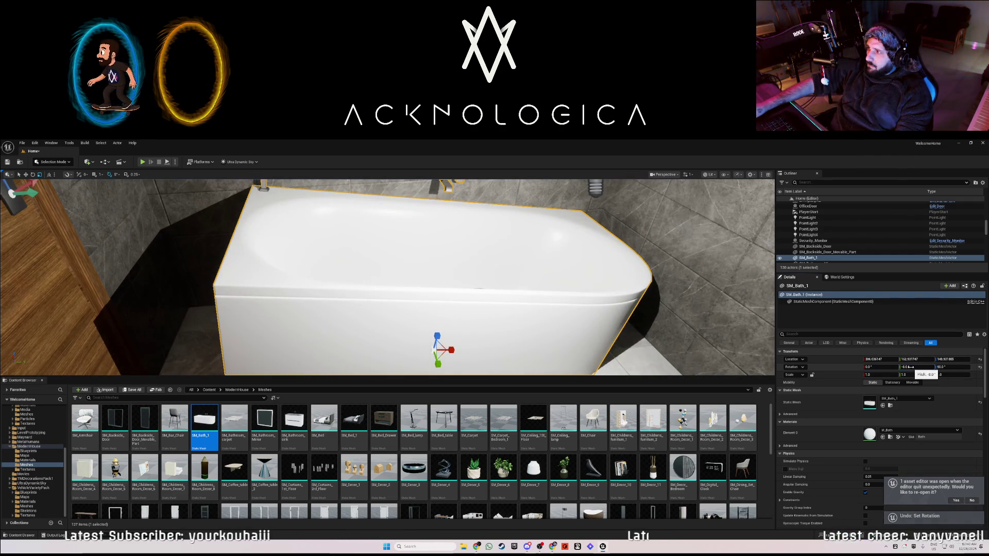
pyautogui.hotkey('ctrl', 'z')
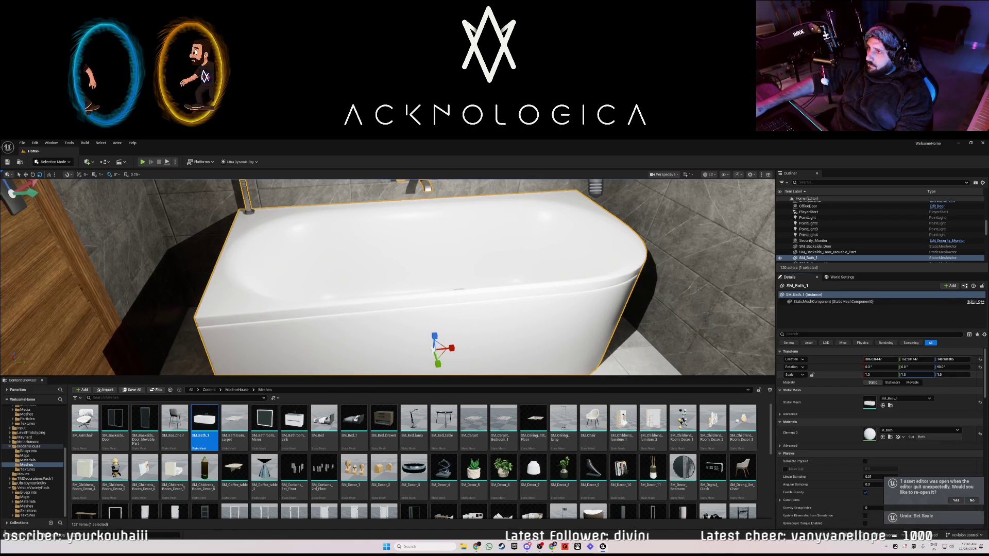
pyautogui.hotkey('ctrl', 'z')
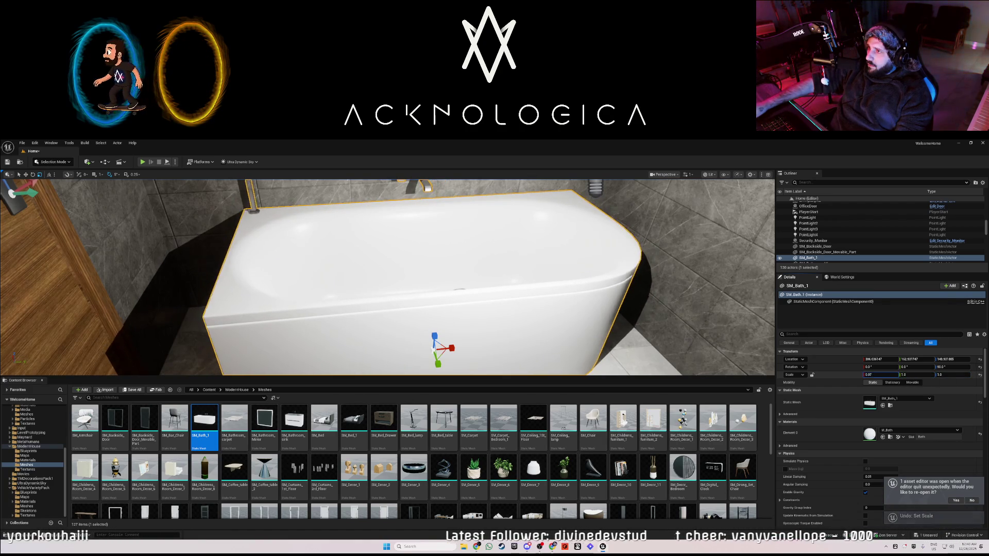
pyautogui.click(881, 375)
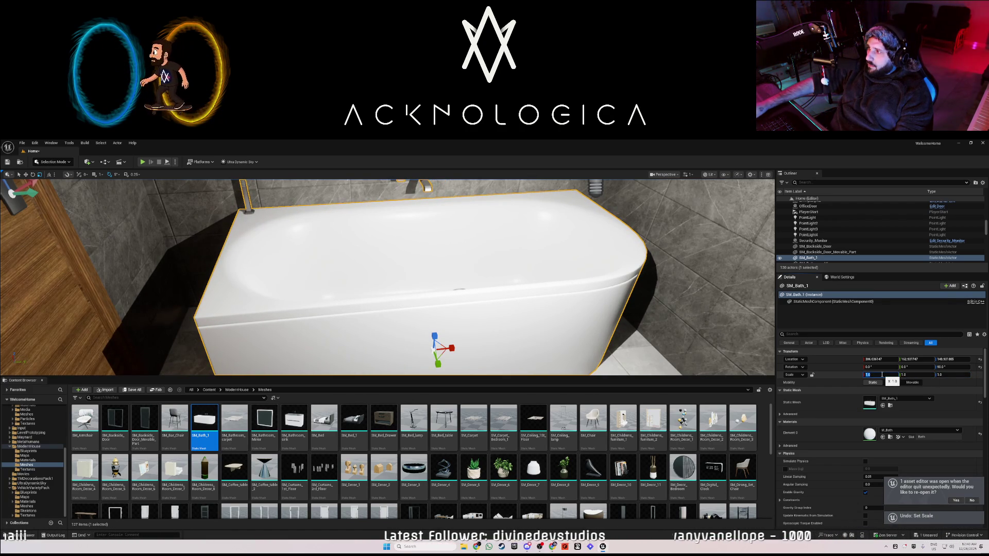
pyautogui.press('Return')
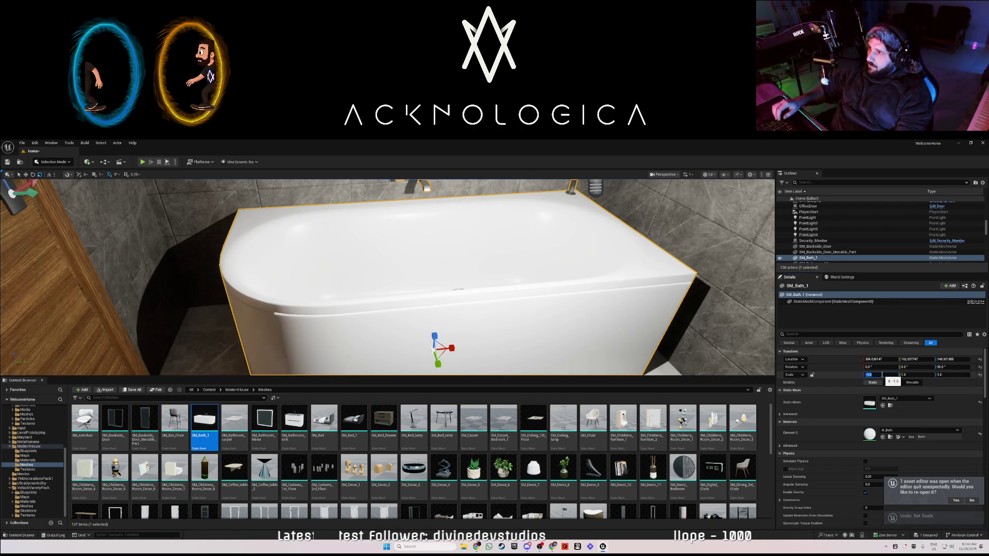
# Slide the bathtub along Y until it sits against the wall
pyautogui.moveTo(681, 314)
pyautogui.mouseDown()
pyautogui.moveTo(659, 309)
pyautogui.moveTo(675, 315)
pyautogui.mouseUp()
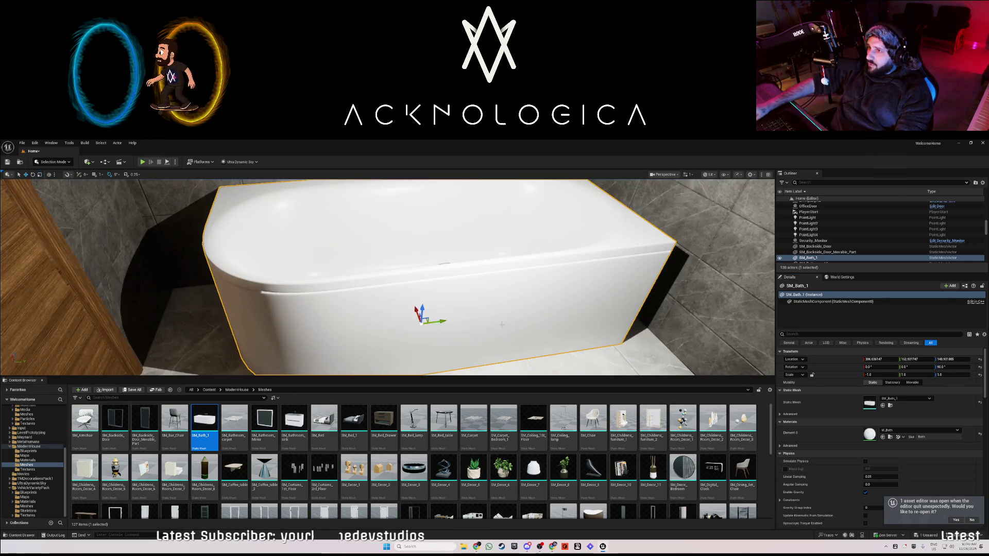
pyautogui.moveTo(441, 322); pyautogui.dragTo(478, 318)
pyautogui.moveTo(489, 268)
pyautogui.mouseDown()
pyautogui.moveTo(489, 299)
pyautogui.moveTo(546, 299)
pyautogui.mouseUp()
pyautogui.moveTo(357, 290); pyautogui.dragTo(334, 257)
pyautogui.moveTo(252, 311); pyautogui.dragTo(252, 310)
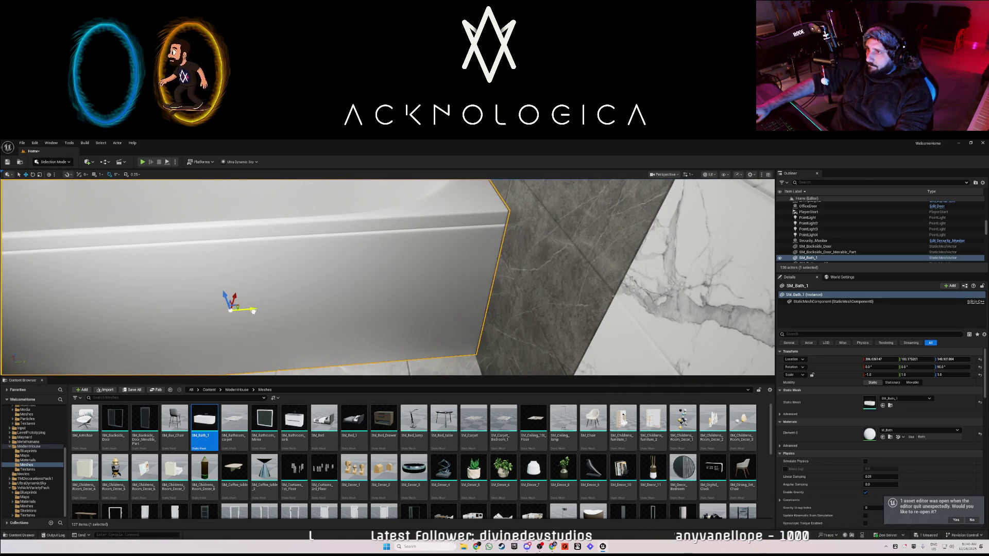
pyautogui.moveTo(325, 311)
pyautogui.mouseDown()
pyautogui.moveTo(278, 298)
pyautogui.moveTo(245, 313)
pyautogui.moveTo(370, 256)
pyautogui.mouseUp()
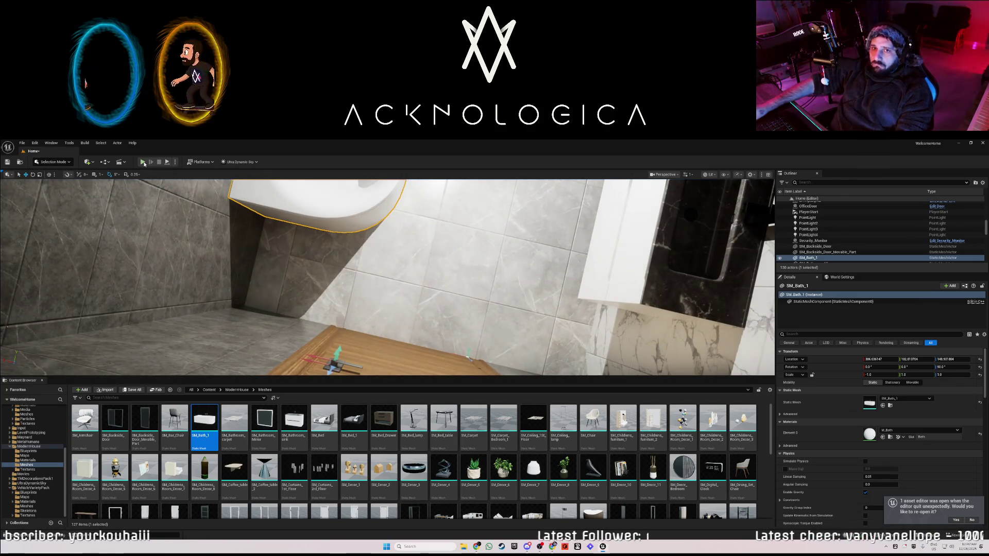
pyautogui.click(143, 161)
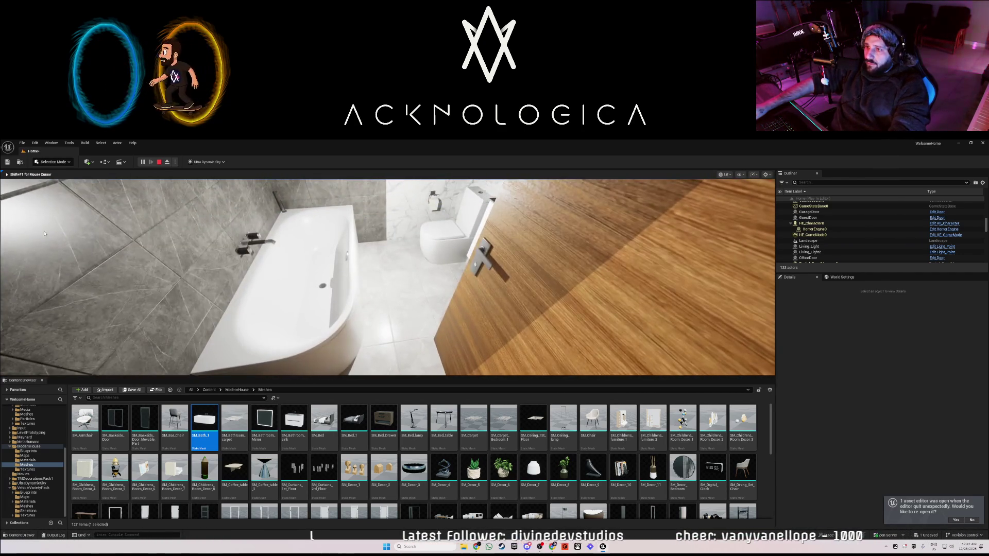
pyautogui.press('Escape')
pyautogui.click(228, 417)
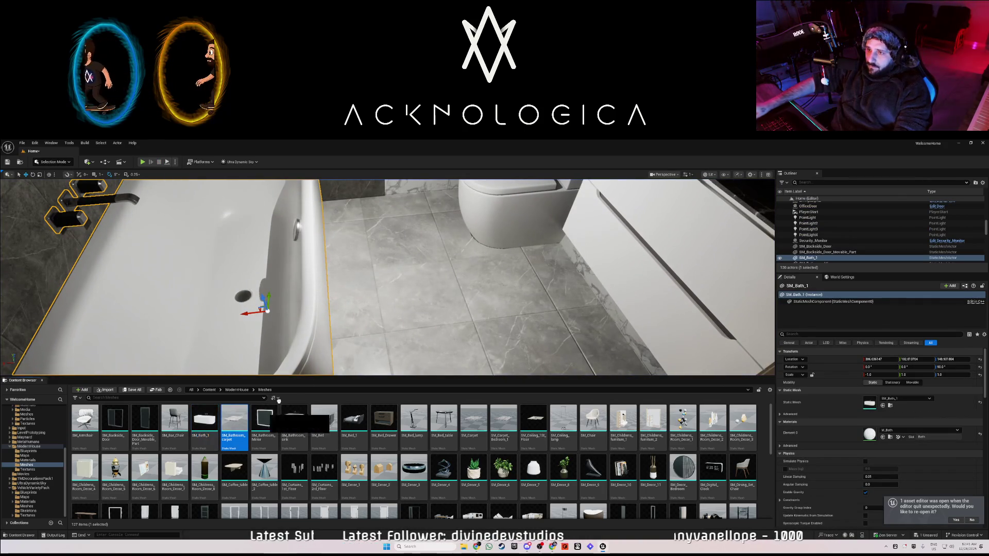
pyautogui.click(380, 278)
pyautogui.press('f')
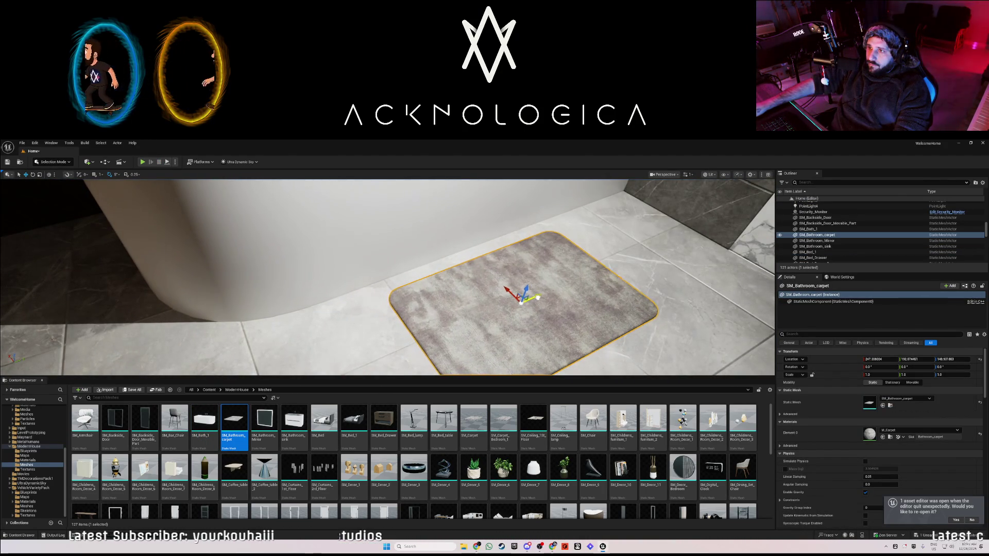
pyautogui.press('d')
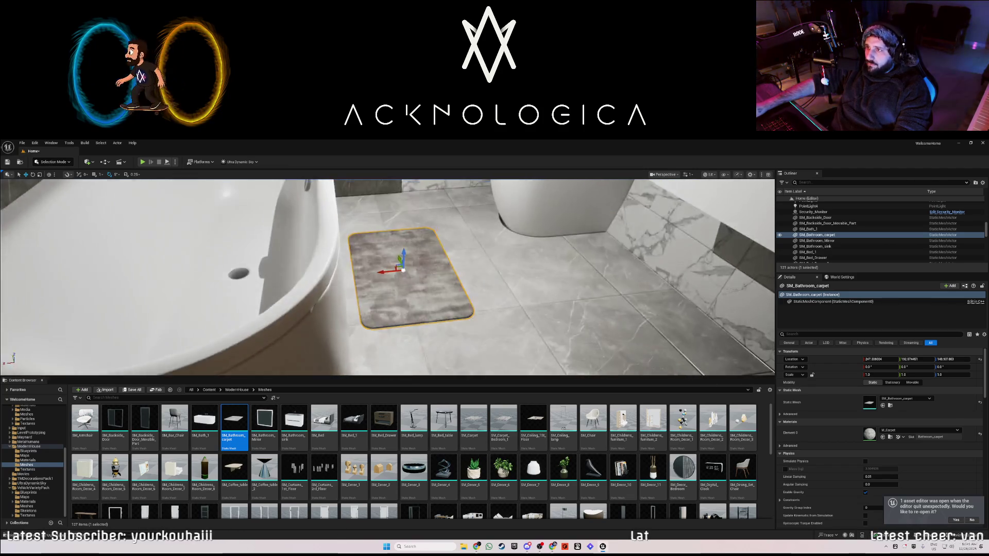
pyautogui.scroll(-5, 387, 277)
pyautogui.press('w')
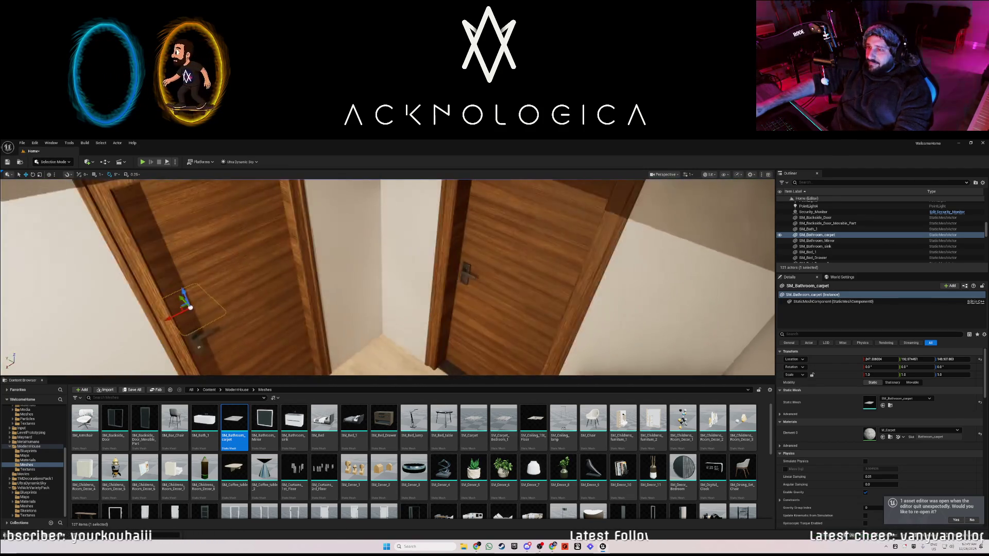
pyautogui.press('w')
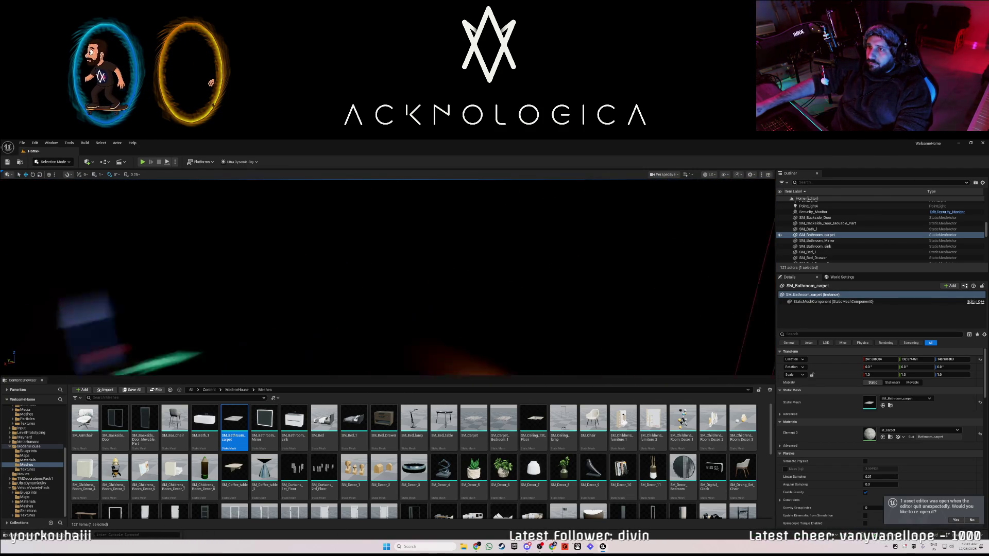
pyautogui.press('w')
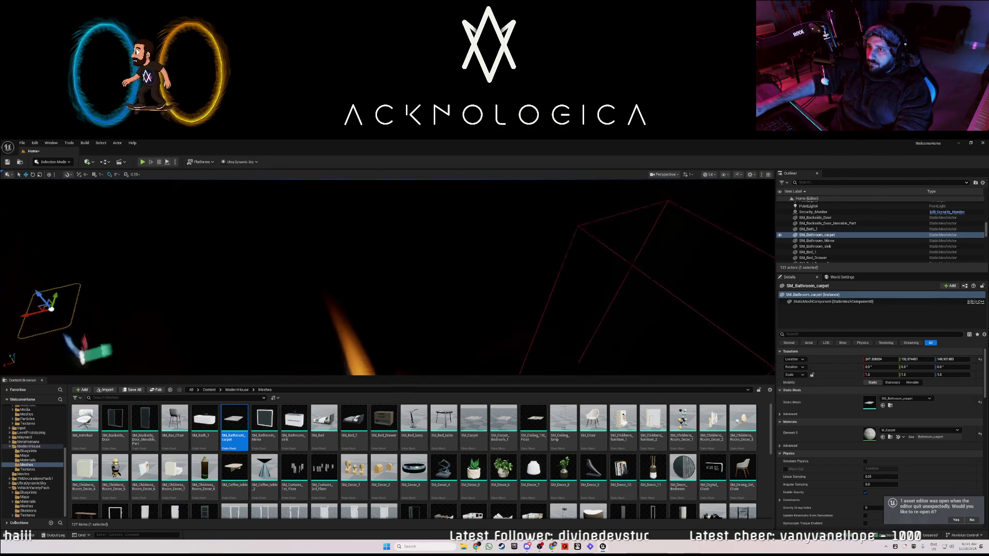
pyautogui.press('s')
pyautogui.press('w')
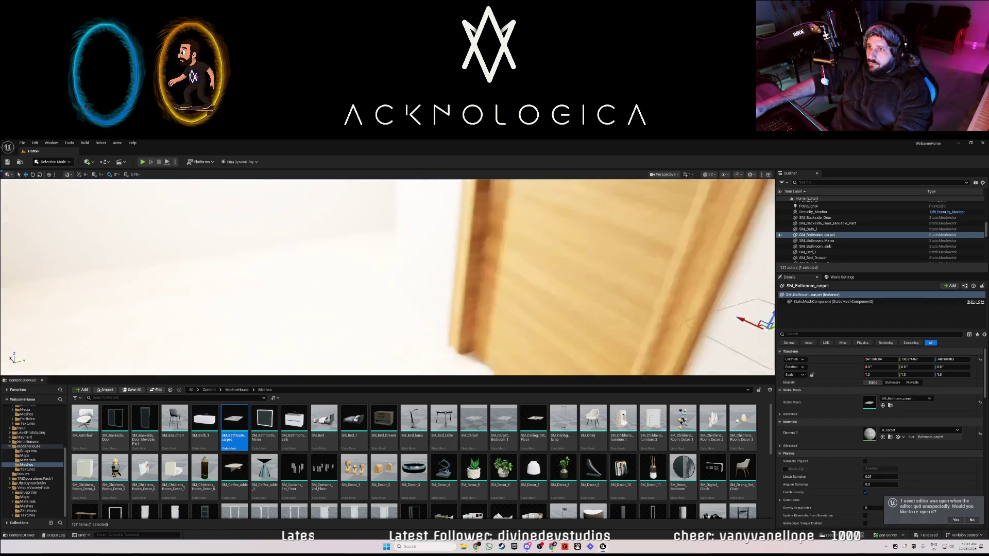
pyautogui.press('w')
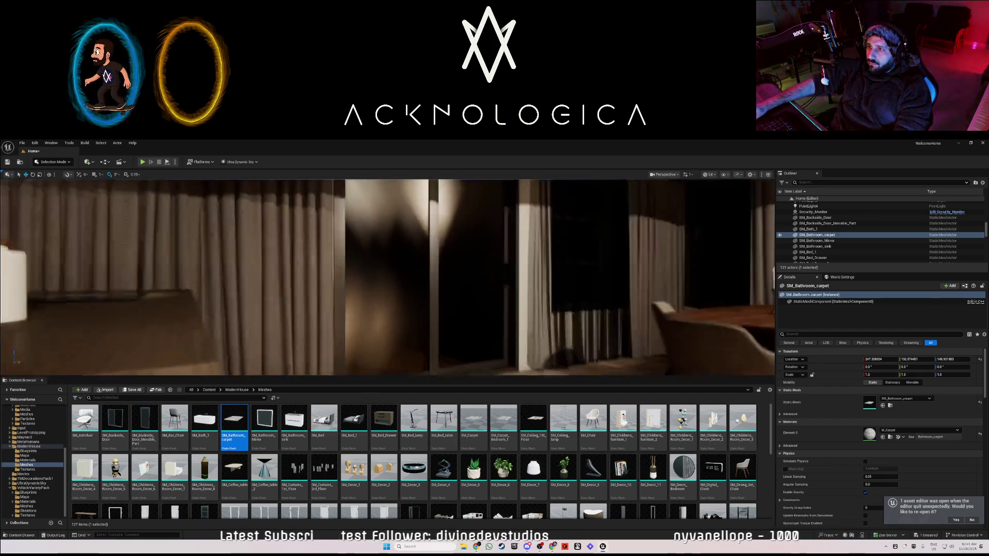
pyautogui.press('w')
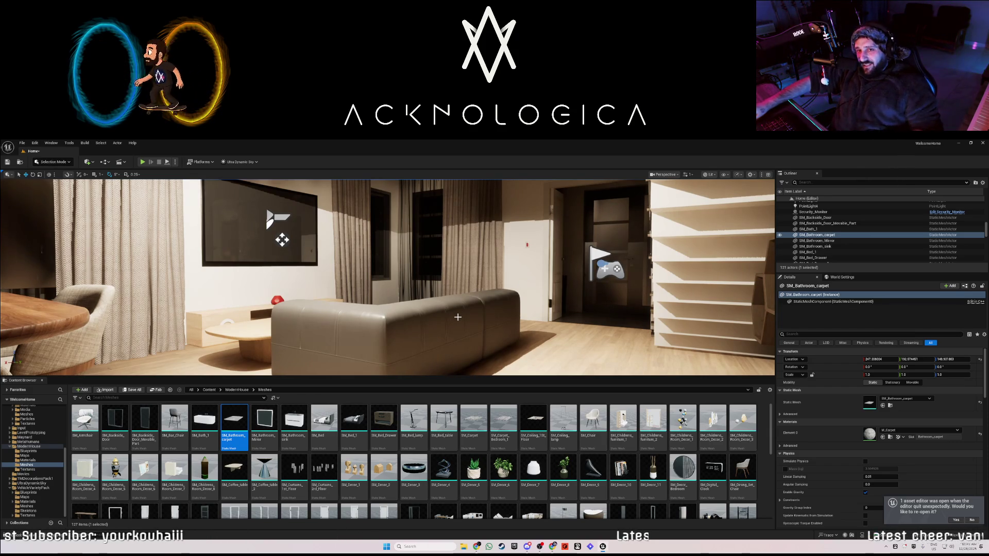
pyautogui.moveTo(386, 278)
pyautogui.mouseDown()
pyautogui.moveTo(268, 284)
pyautogui.moveTo(371, 278)
pyautogui.moveTo(348, 281)
pyautogui.moveTo(371, 298)
pyautogui.mouseUp()
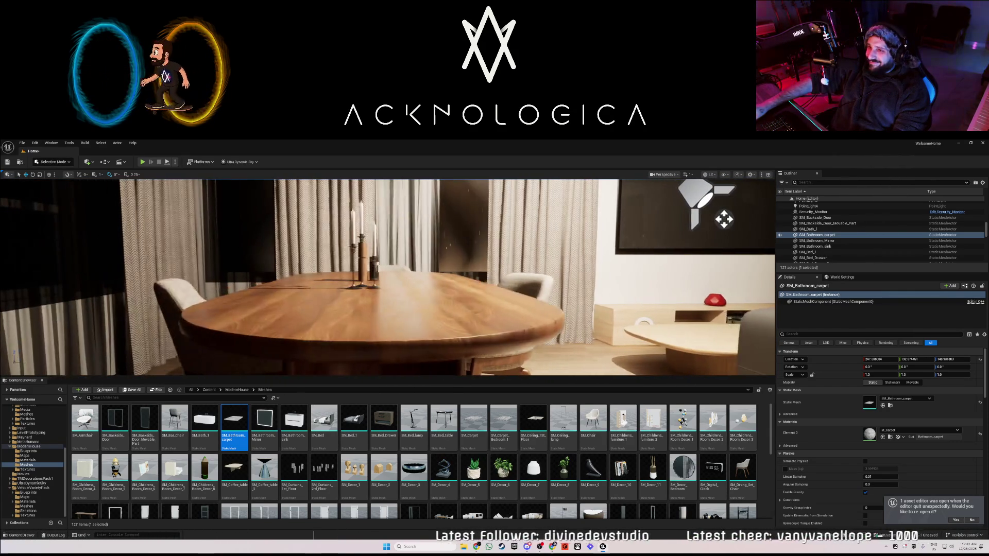
# Nudge the BP_Candle04 candle holder slightly along Y on the dining table
pyautogui.click(360, 285)
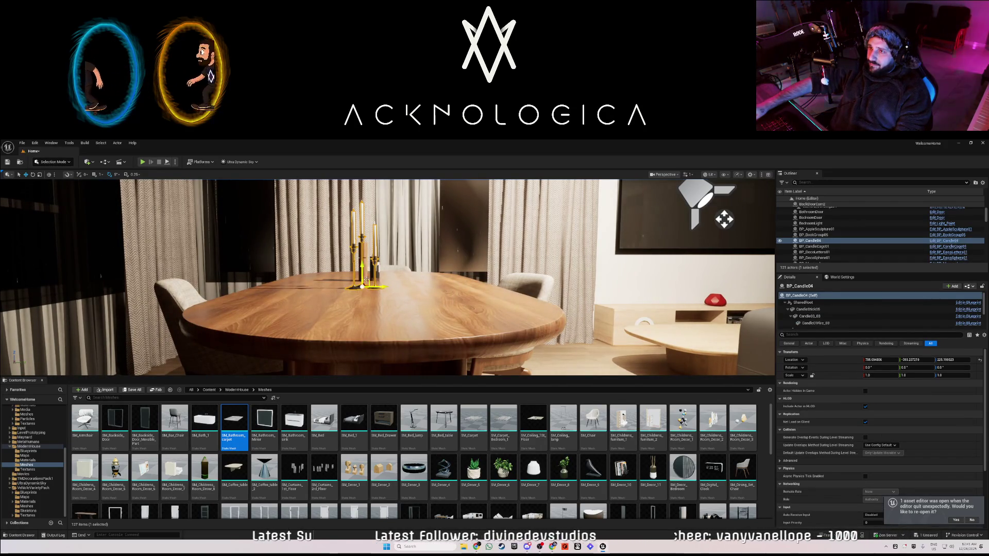
pyautogui.moveTo(372, 286); pyautogui.dragTo(393, 288)
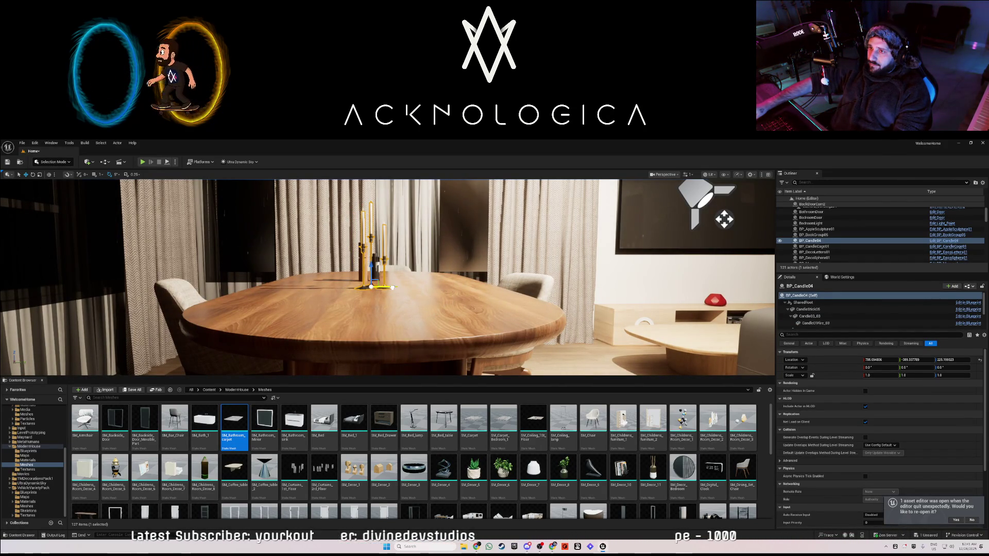
pyautogui.moveTo(620, 330)
pyautogui.mouseDown()
pyautogui.moveTo(577, 304)
pyautogui.moveTo(528, 301)
pyautogui.mouseUp()
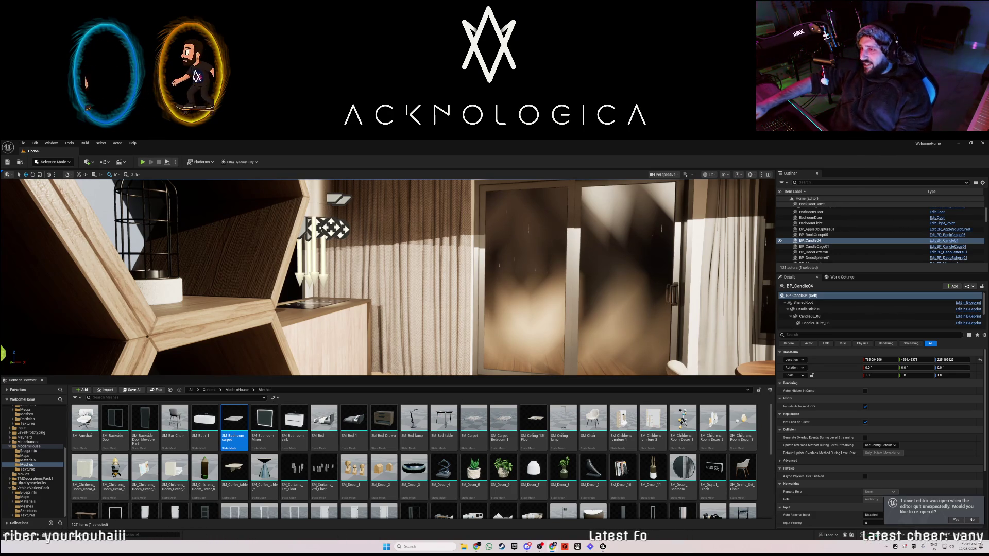
pyautogui.moveTo(387, 278); pyautogui.dragTo(309, 288)
pyautogui.press('f')
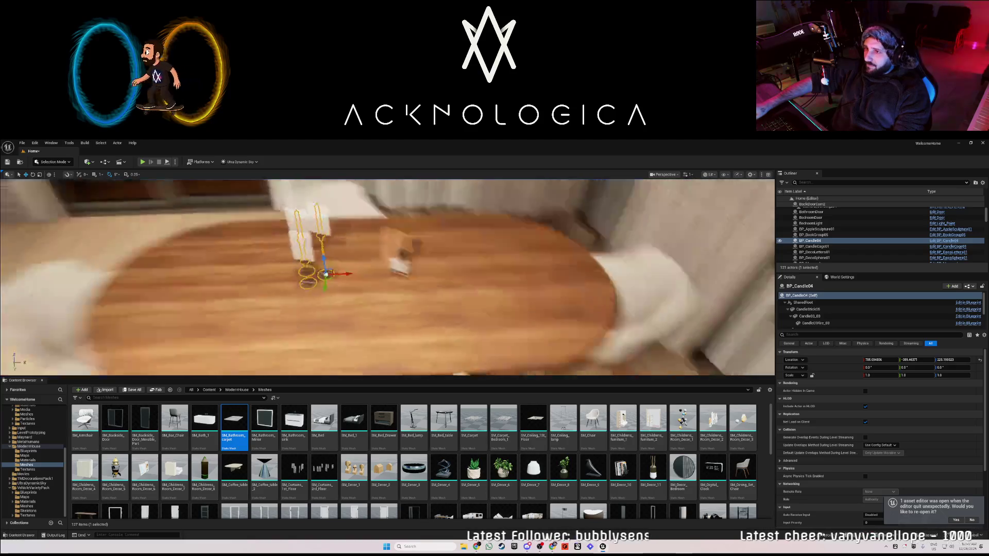
pyautogui.click(436, 297)
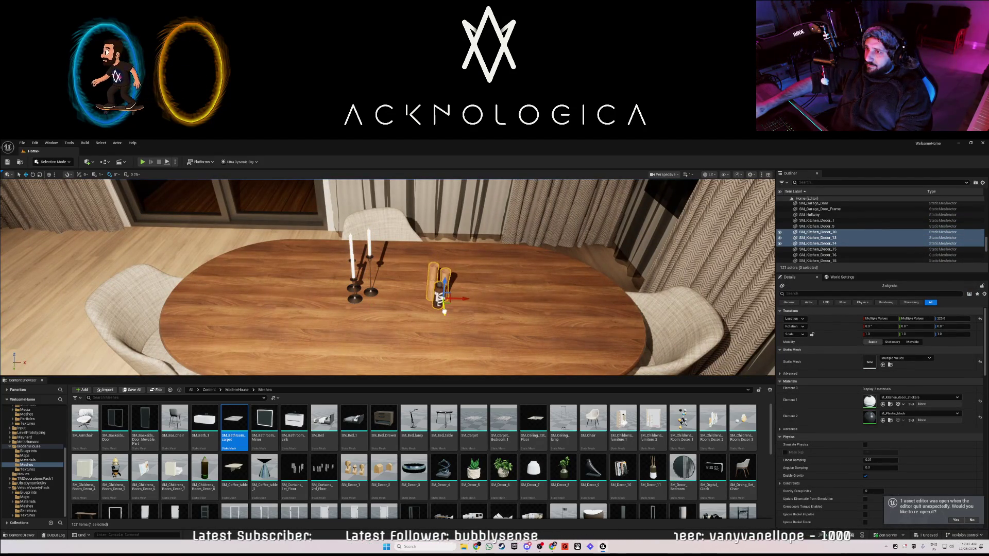
pyautogui.moveTo(437, 297)
pyautogui.mouseDown()
pyautogui.moveTo(361, 297)
pyautogui.moveTo(299, 267)
pyautogui.mouseUp()
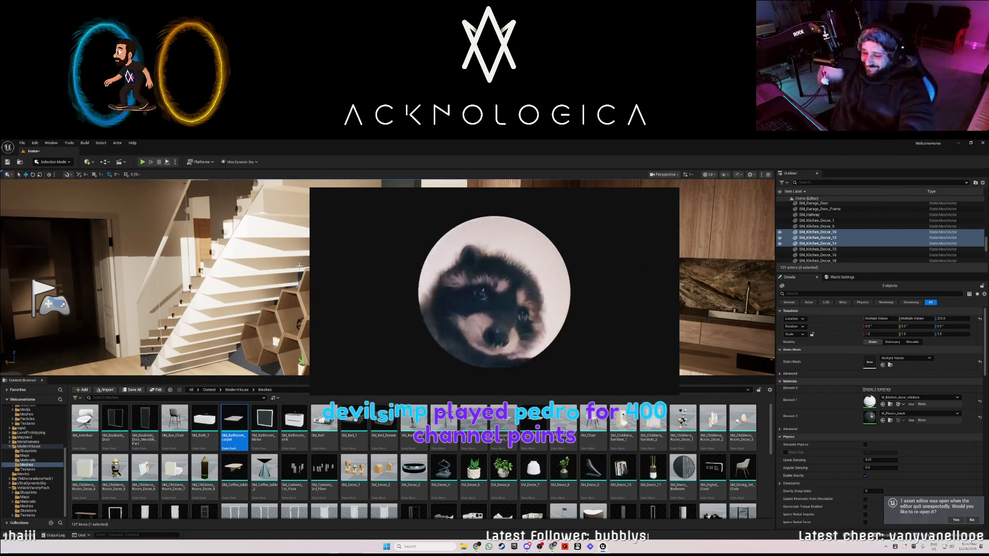
pyautogui.moveTo(246, 268)
pyautogui.mouseDown()
pyautogui.moveTo(144, 243)
pyautogui.moveTo(103, 263)
pyautogui.moveTo(52, 262)
pyautogui.moveTo(113, 263)
pyautogui.moveTo(88, 262)
pyautogui.mouseUp()
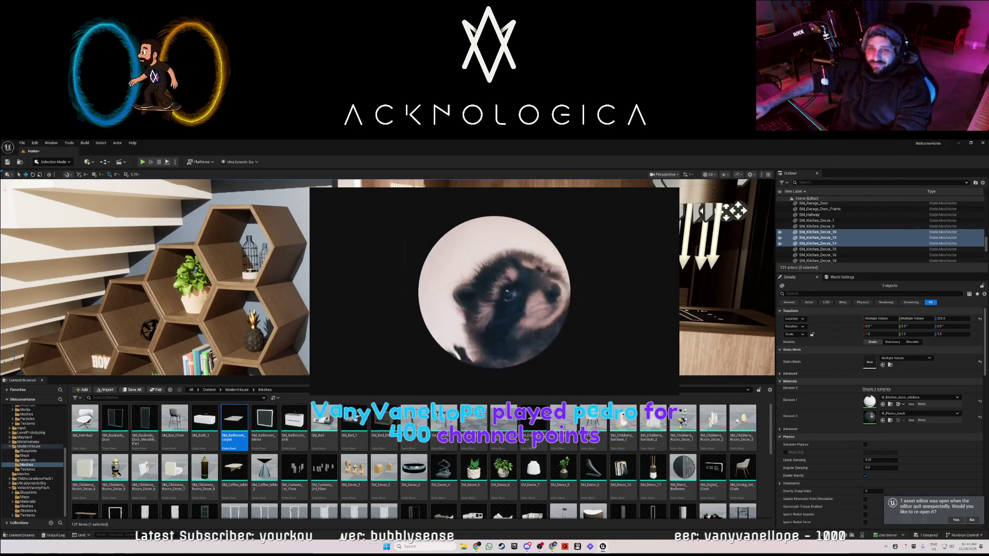
pyautogui.moveTo(154, 279); pyautogui.dragTo(72, 278)
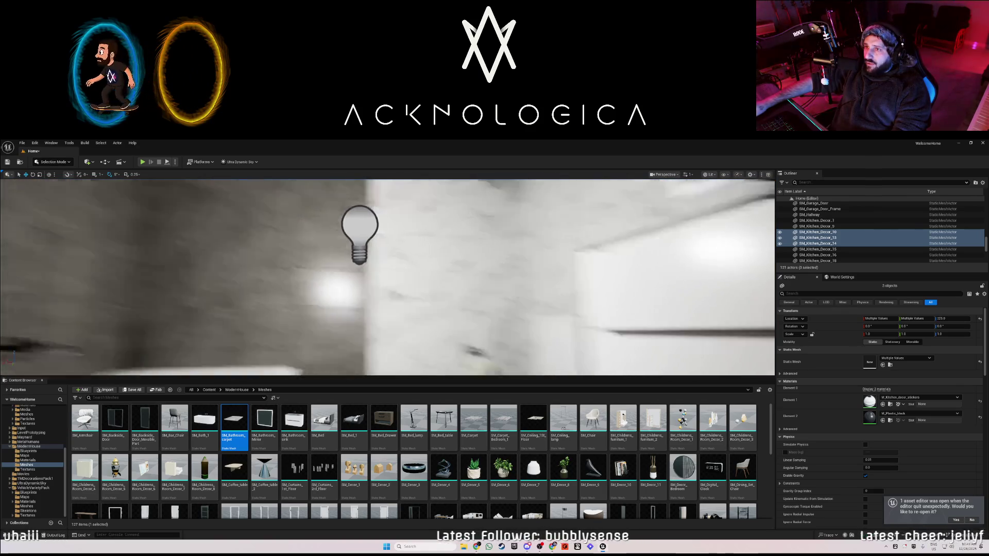
pyautogui.click(412, 255)
# Delete the stray point light and switch the viewport to Unlit view mode
pyautogui.press('Delete')
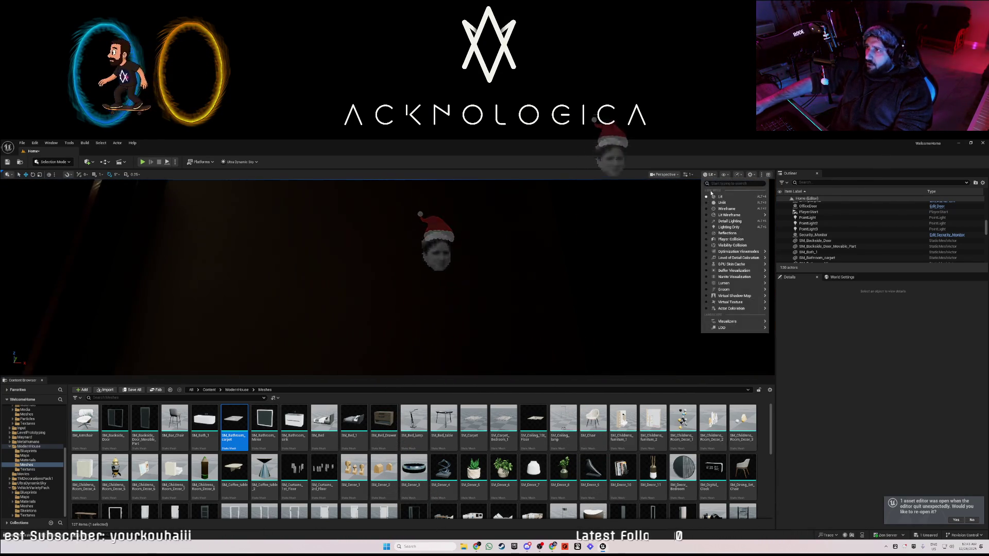
pyautogui.click(721, 203)
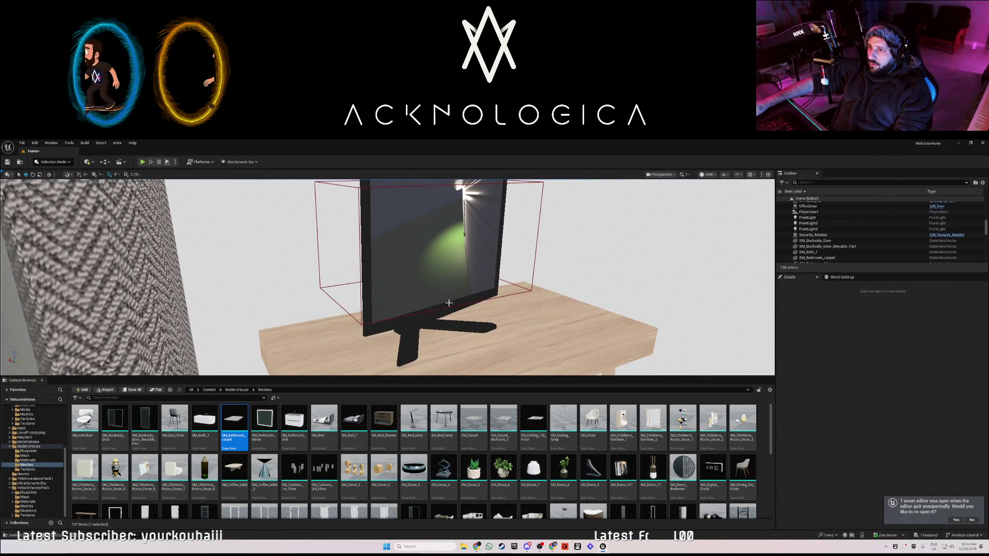
# Nudge Security_Monitor slightly along X on the desk, then select SM_Table
pyautogui.click(427, 321)
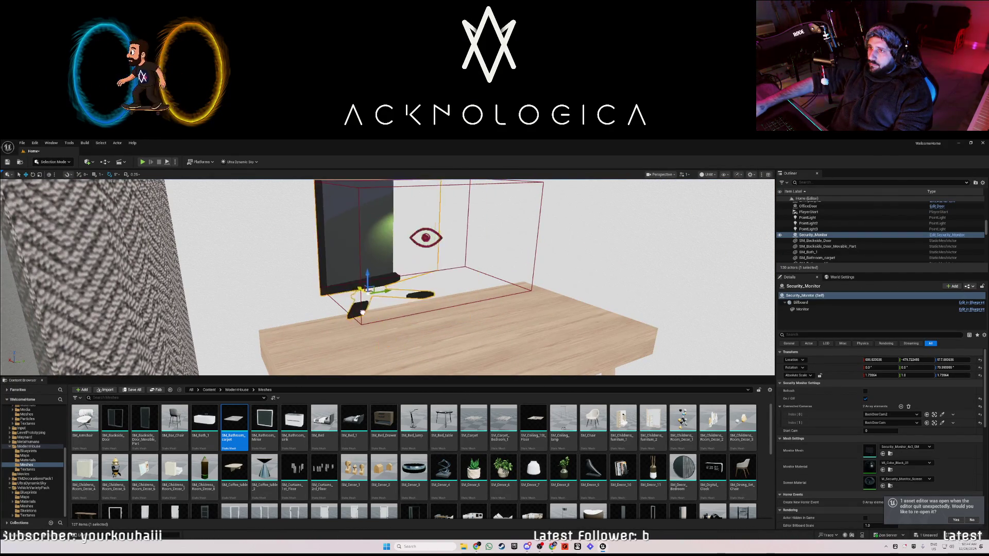
pyautogui.moveTo(397, 325); pyautogui.dragTo(396, 324)
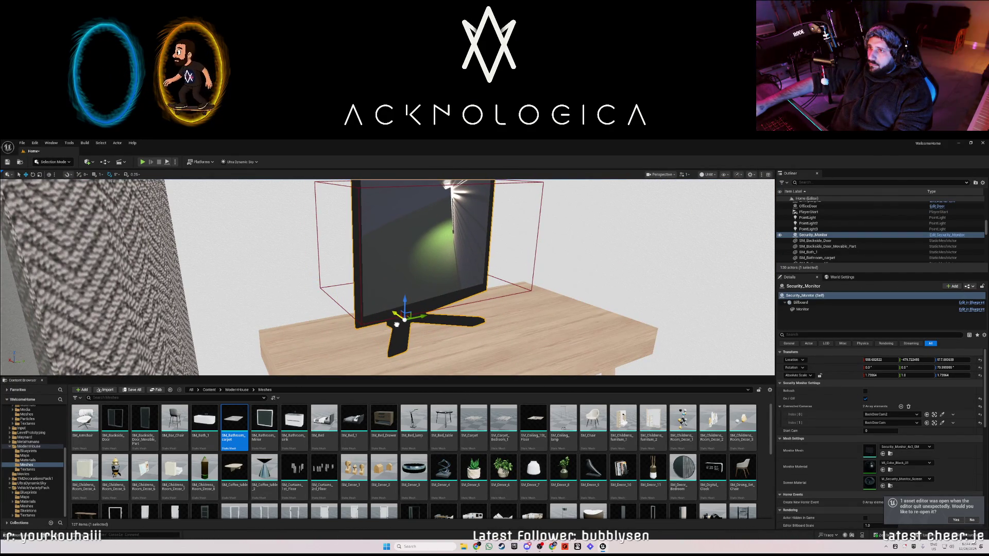
pyautogui.click(453, 350)
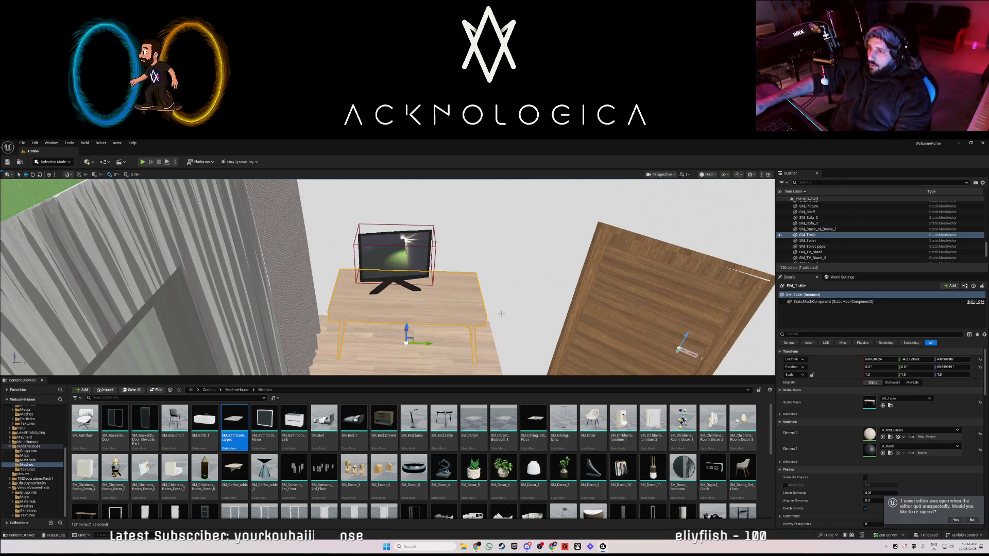
pyautogui.scroll(-2, 223, 457)
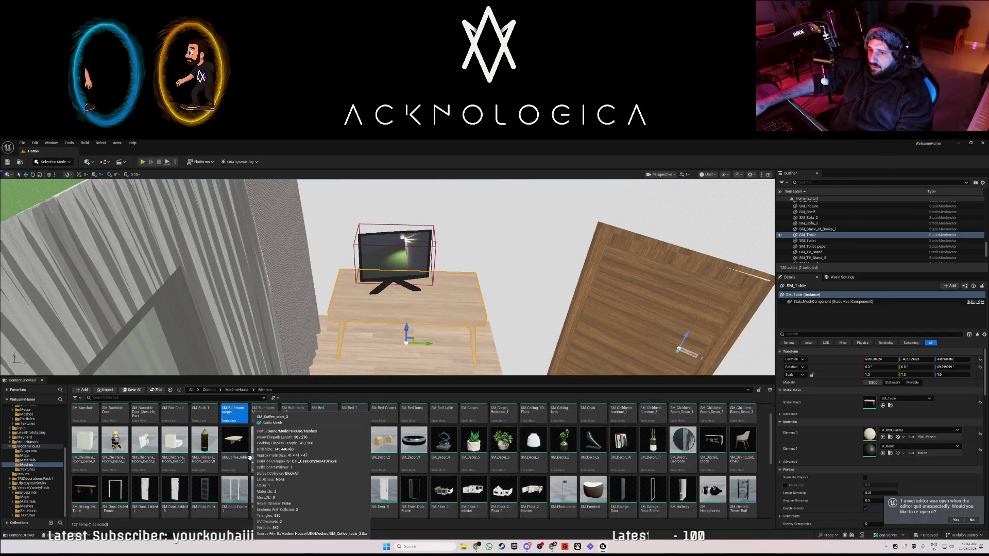